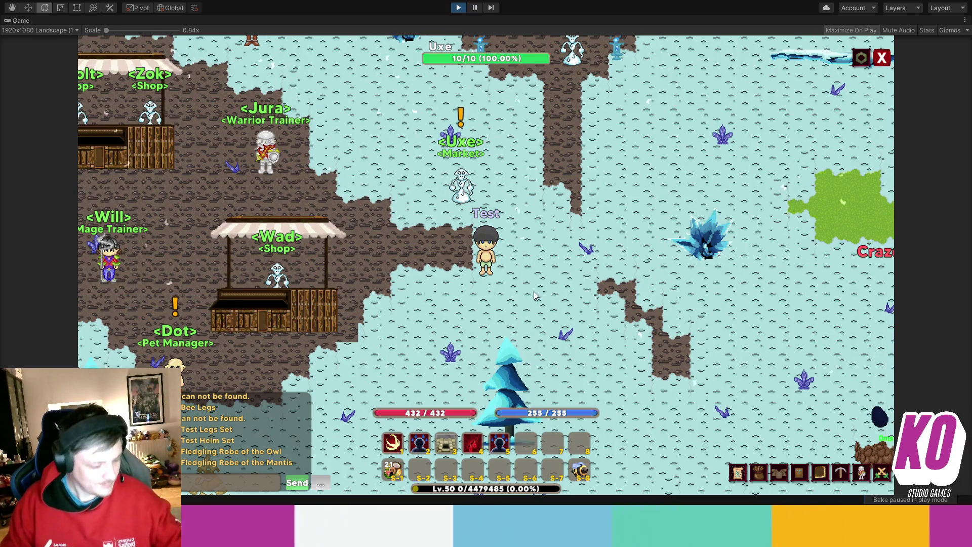
- Open the test character's inventory in the running game, then close the inventory window
key("i")
left_click(799, 126)
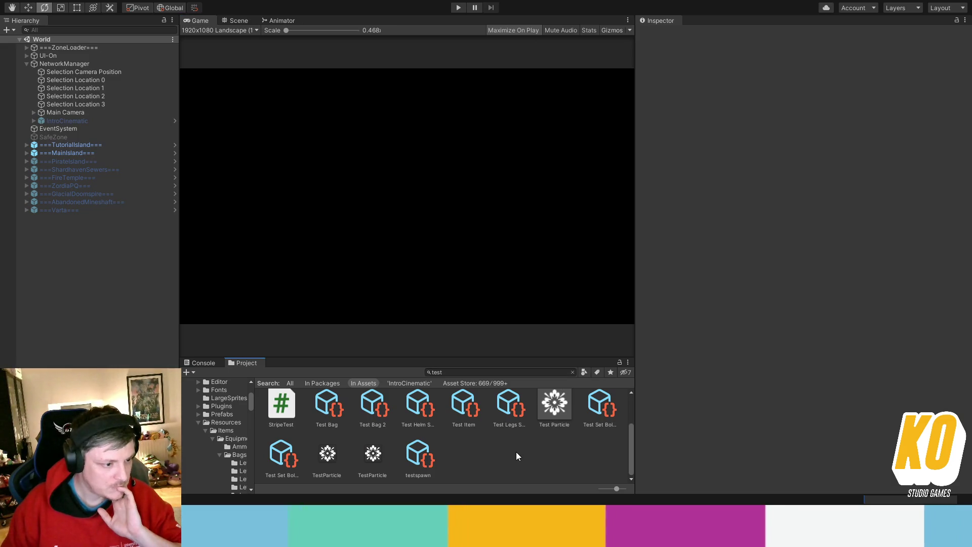
- Search the project assets for 'weapo' and select the BloodMageWeapon57 sprite sheet
left_click(573, 372)
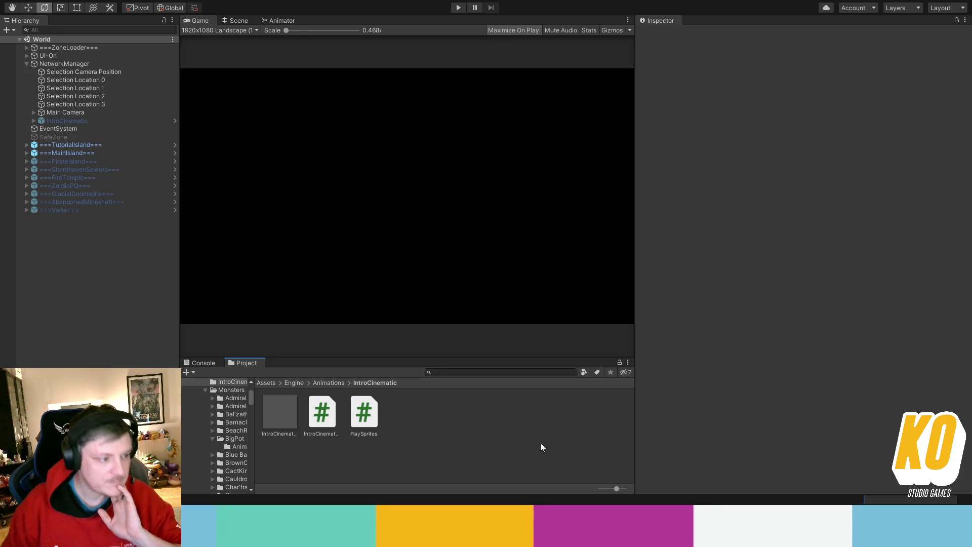
left_click(510, 372)
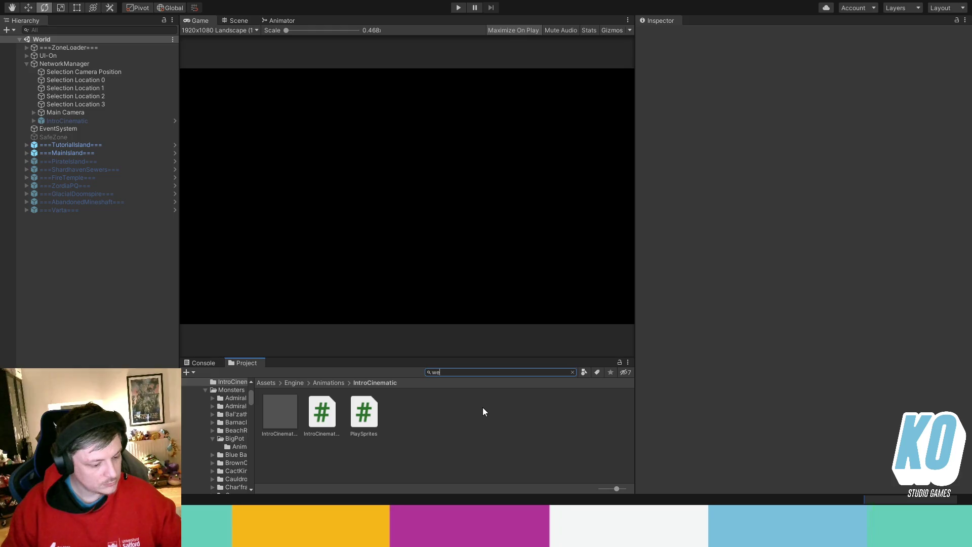
type("weapo")
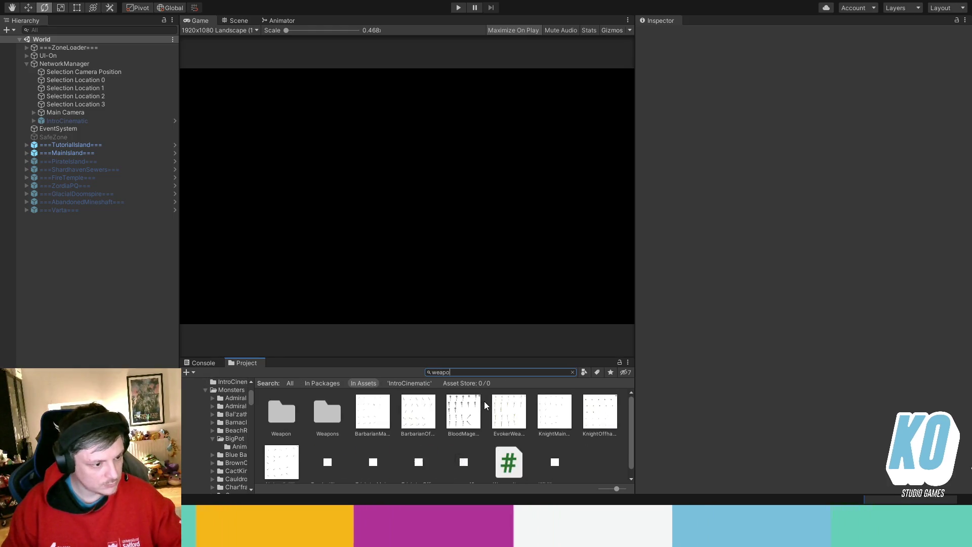
left_click(463, 422)
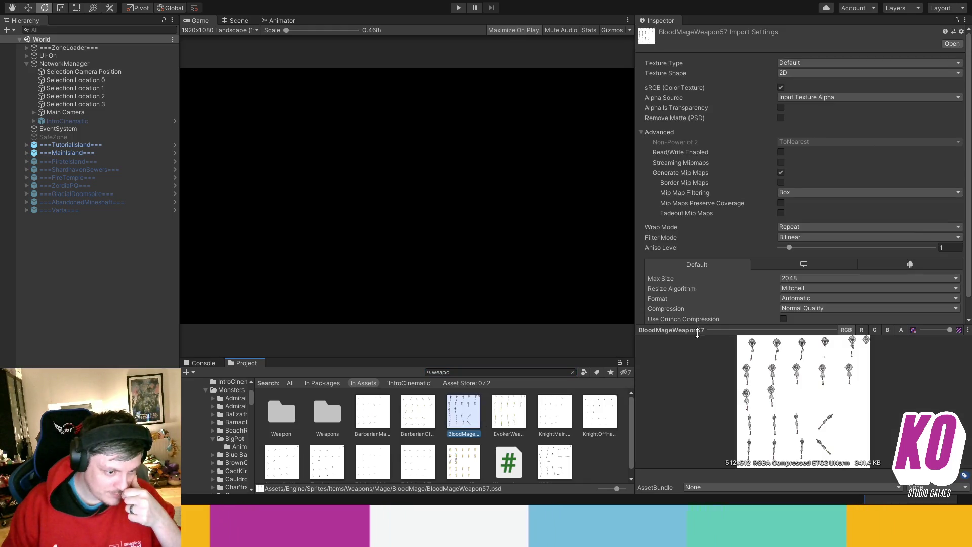
- Enlarge the BloodMageWeapon57 preview and set its Texture Type to Sprite (2D and UI)
mouse_move(697, 333)
left_mouse_down()
mouse_move(724, 241)
mouse_move(780, 137)
mouse_move(755, 159)
left_mouse_up()
left_click_drag(775, 217, 774, 313)
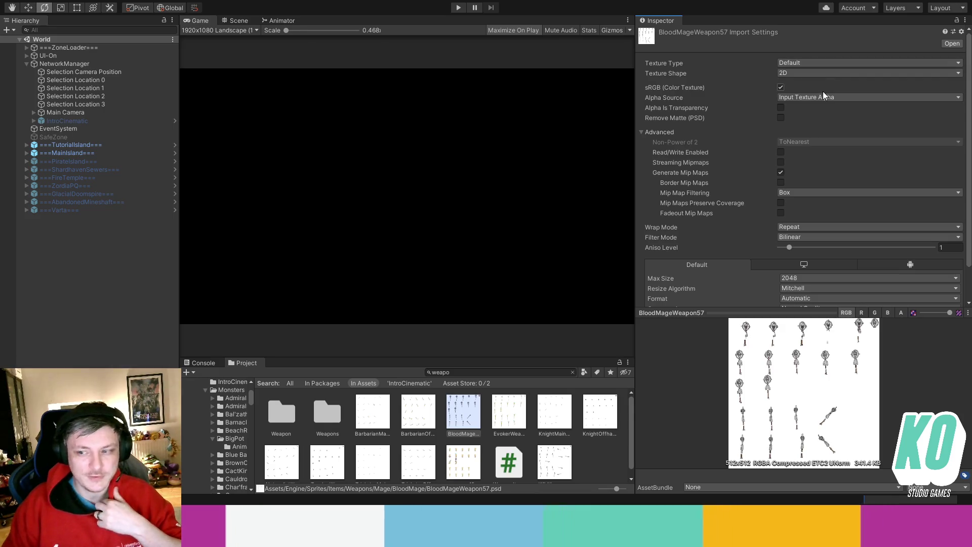
left_click_drag(810, 313, 810, 388)
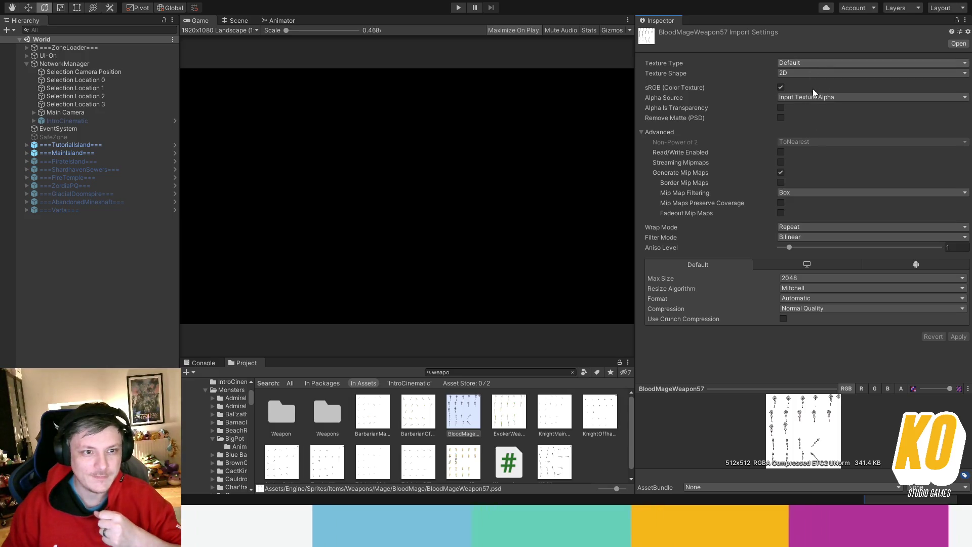
left_click(825, 109)
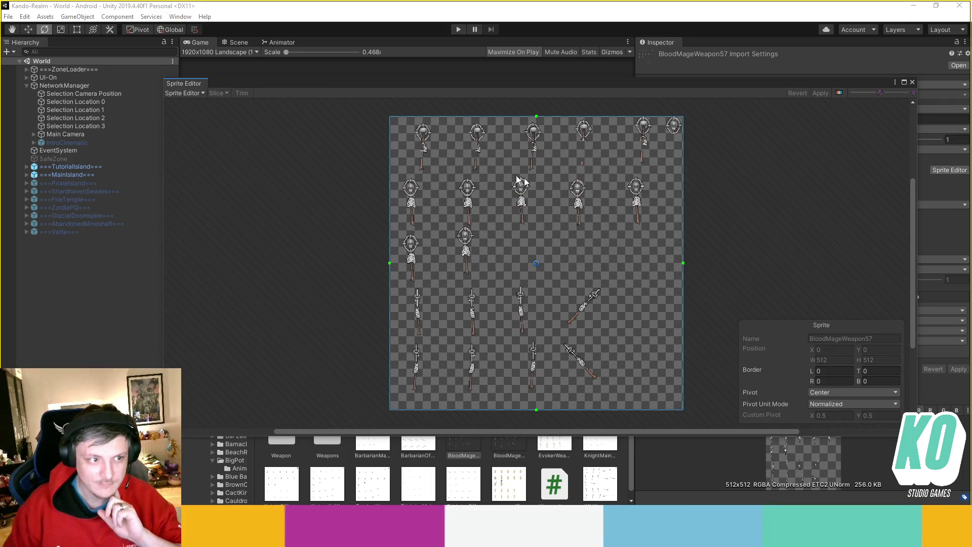
- Zoom in on the BloodMageWeapon57 staff sprites in the Sprite Editor and pan across them
scroll(409, 284, "up", 3)
scroll(409, 283, "up", 3)
scroll(479, 294, "up", 3)
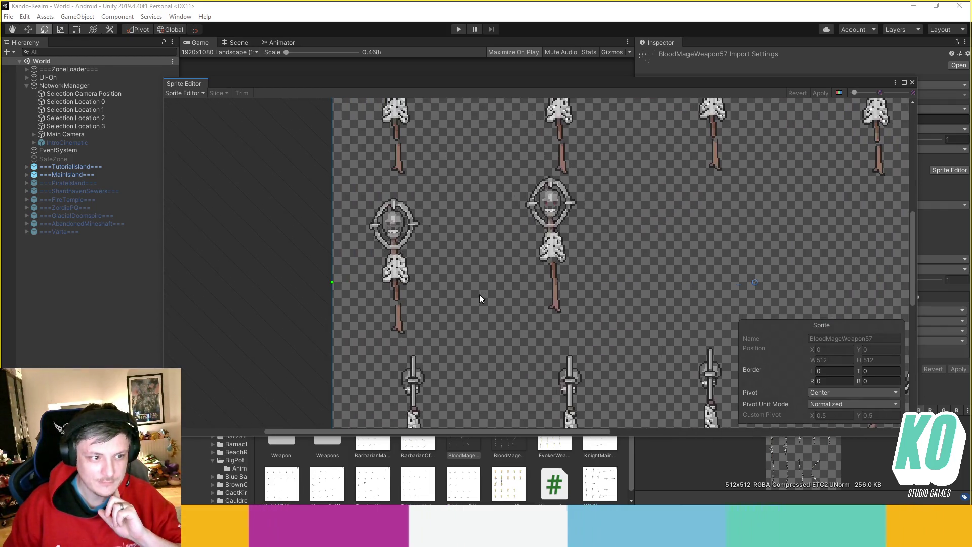
scroll(495, 292, "up", 1)
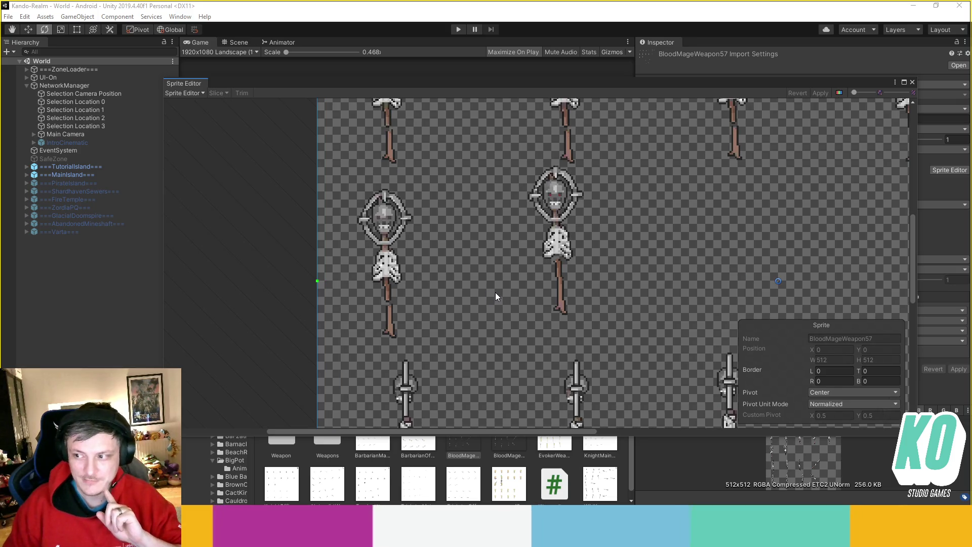
scroll(496, 291, "up", 2)
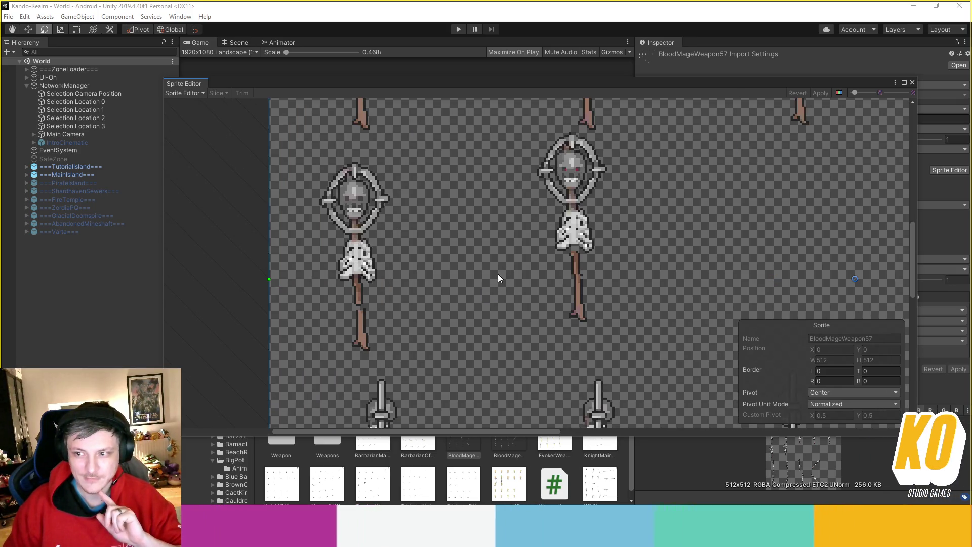
left_click_drag(490, 288, 448, 324)
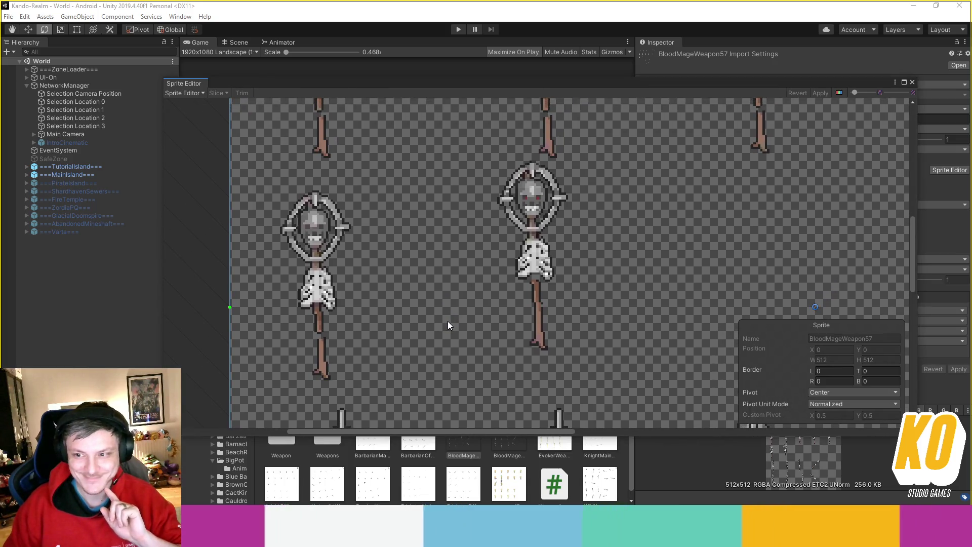
- Zoom and pan over the other staff sprites, then close the Sprite Editor
scroll(451, 322, "down", 3)
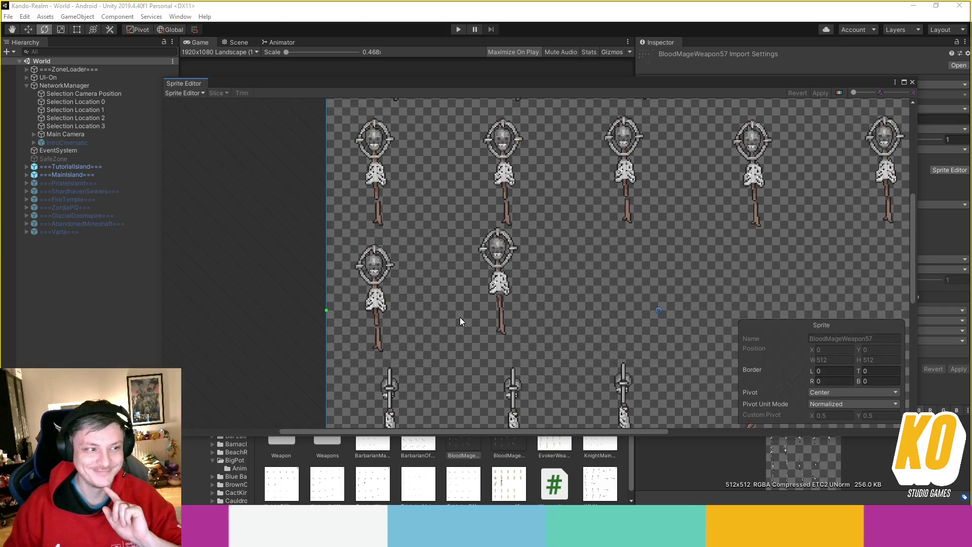
scroll(460, 317, "down", 1)
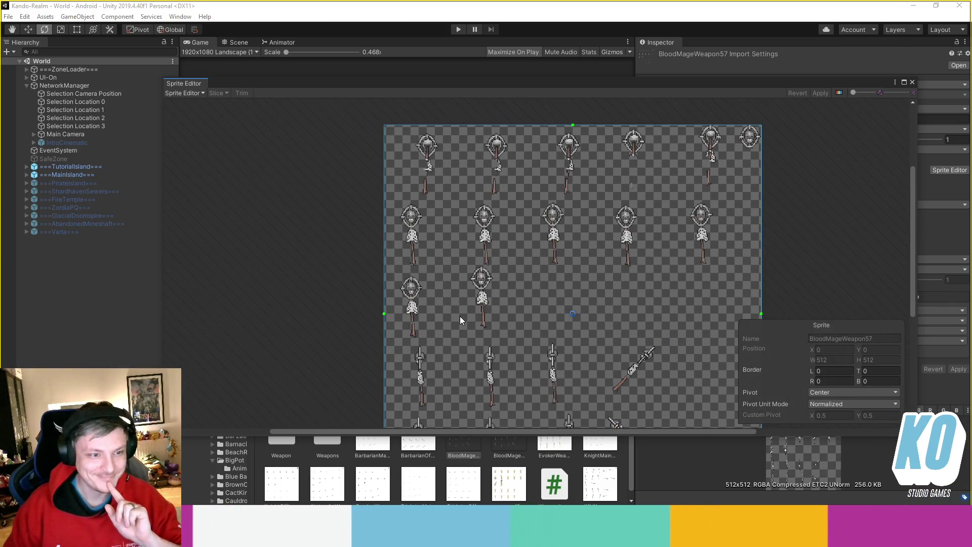
scroll(464, 316, "up", 2)
scroll(465, 318, "down", 3)
scroll(479, 271, "up", 5)
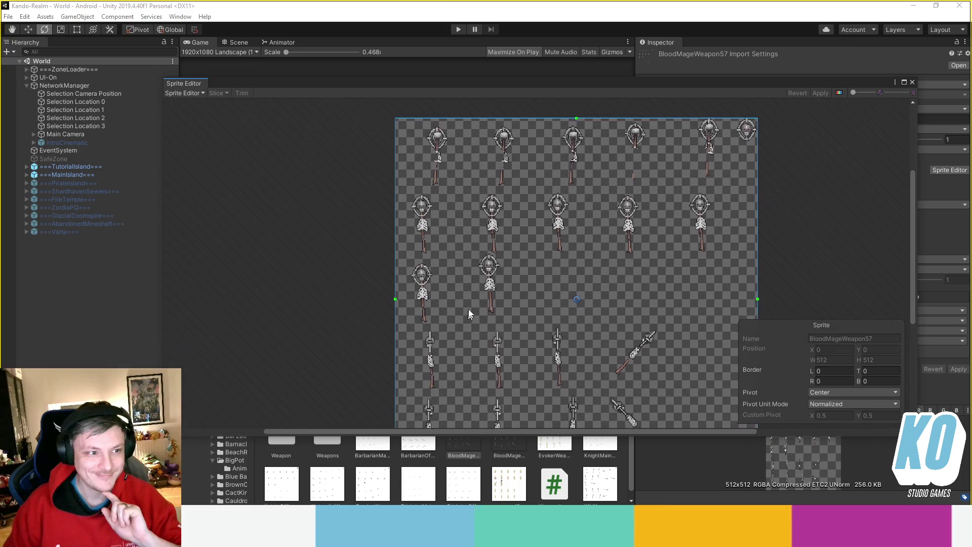
scroll(494, 251, "up", 4)
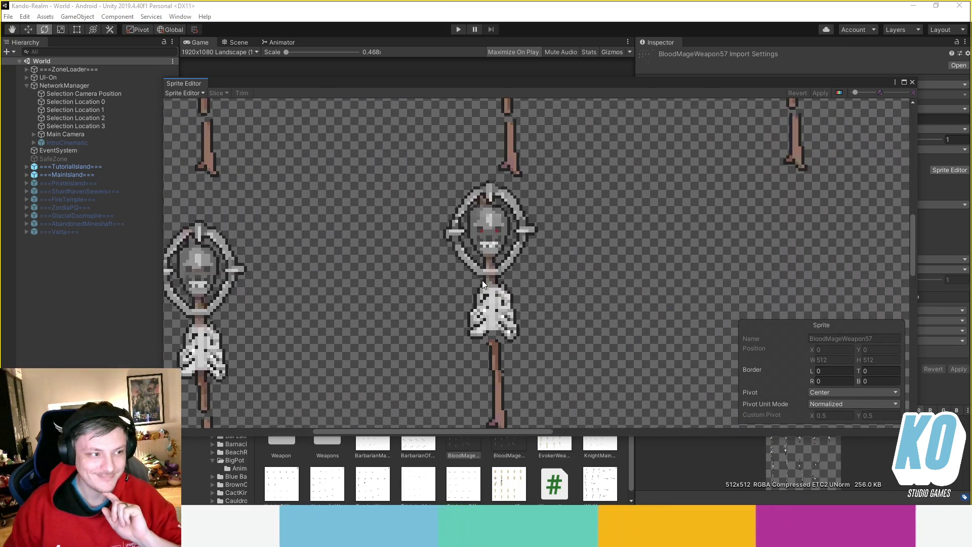
scroll(451, 299, "down", 5)
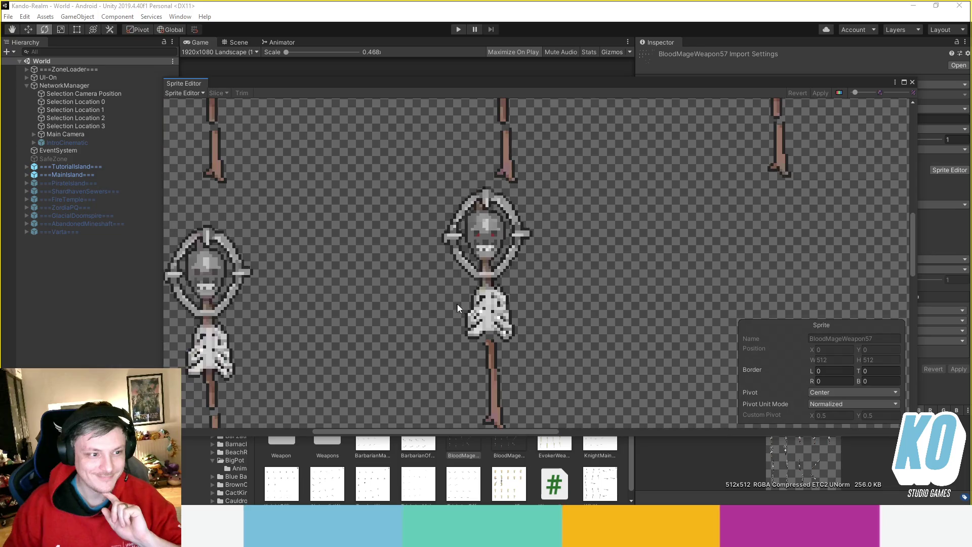
scroll(451, 293, "down", 3)
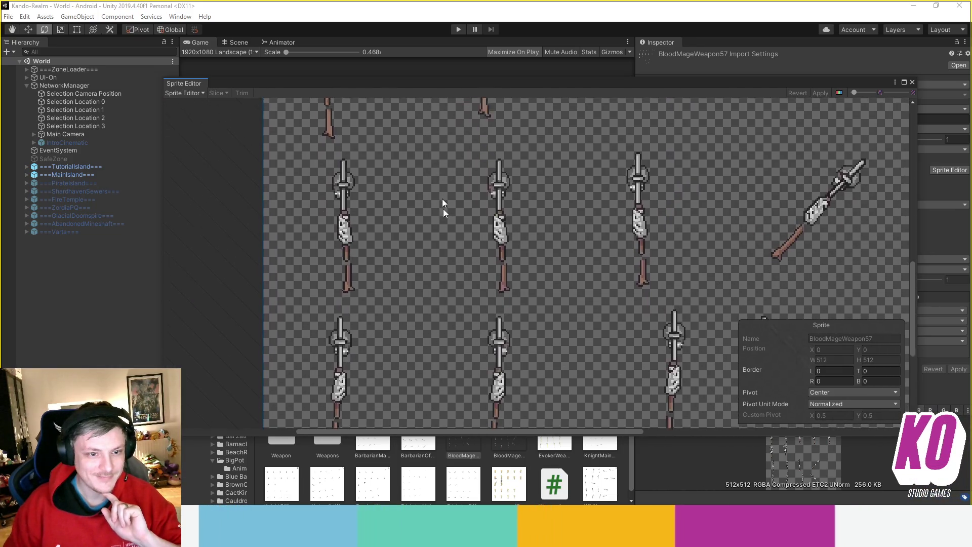
scroll(481, 318, "up", 5)
left_click_drag(482, 318, 491, 325)
scroll(515, 278, "down", 2)
scroll(466, 357, "up", 2)
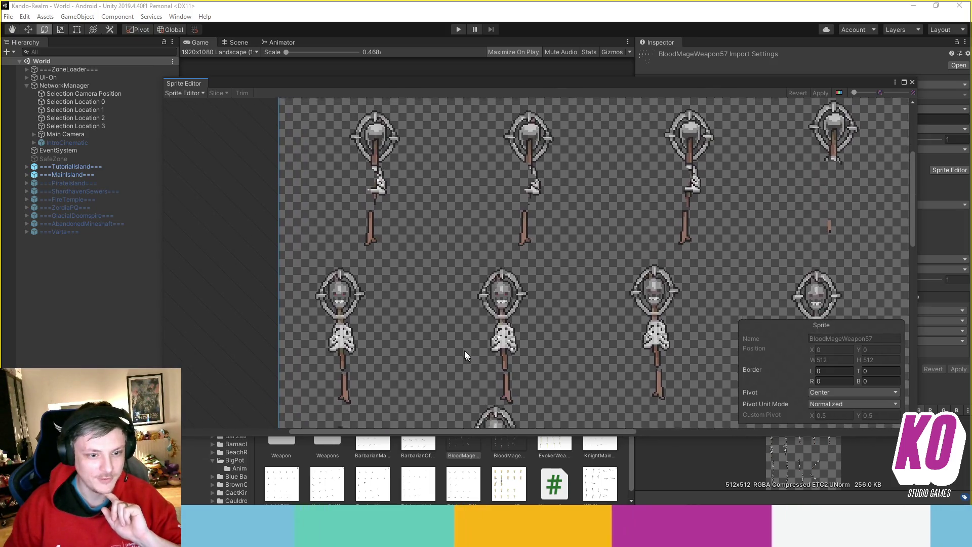
left_click_drag(466, 357, 455, 337)
left_click(909, 83)
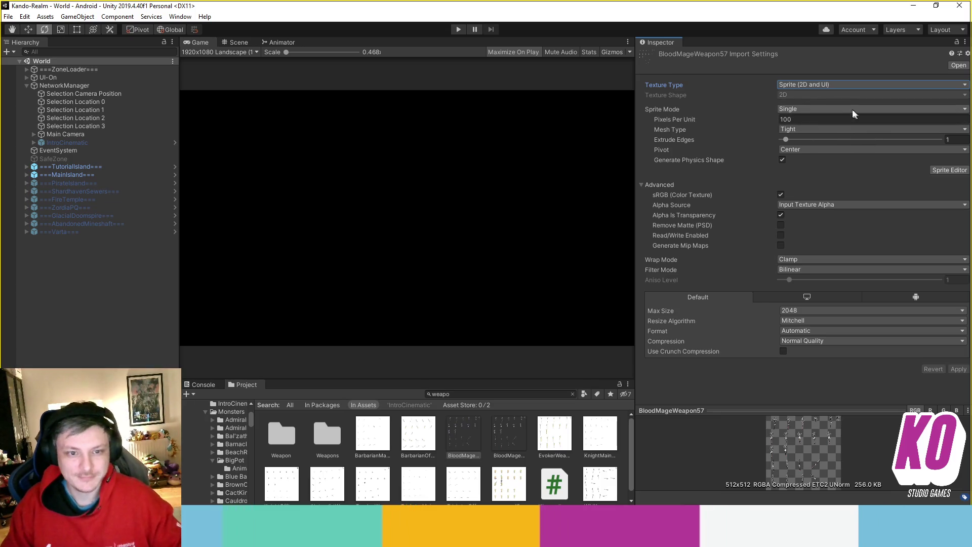
- Set BloodMageWeapon57's Filter Mode to Point (no filter) and Compression to None
left_click(833, 84)
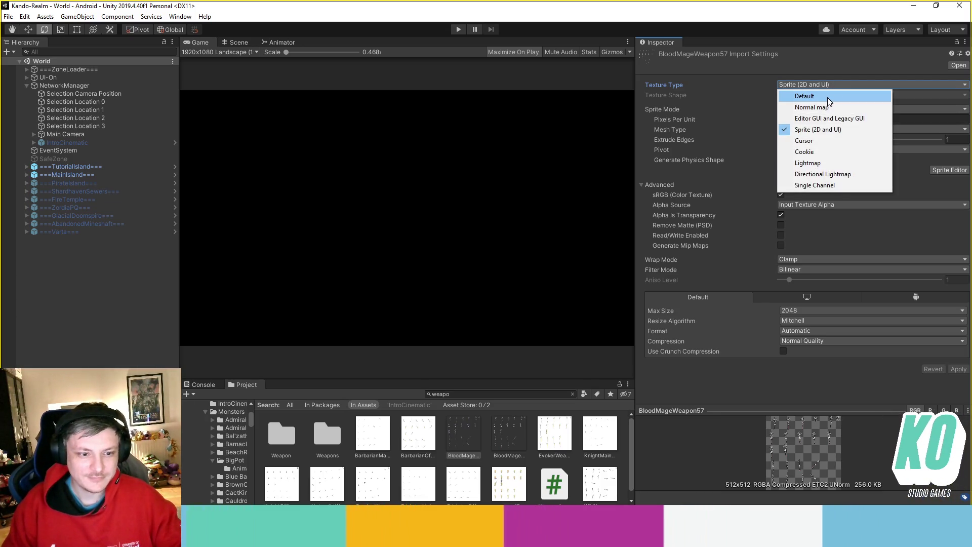
left_click(844, 275)
left_click(842, 269)
left_click(840, 281)
left_click(862, 340)
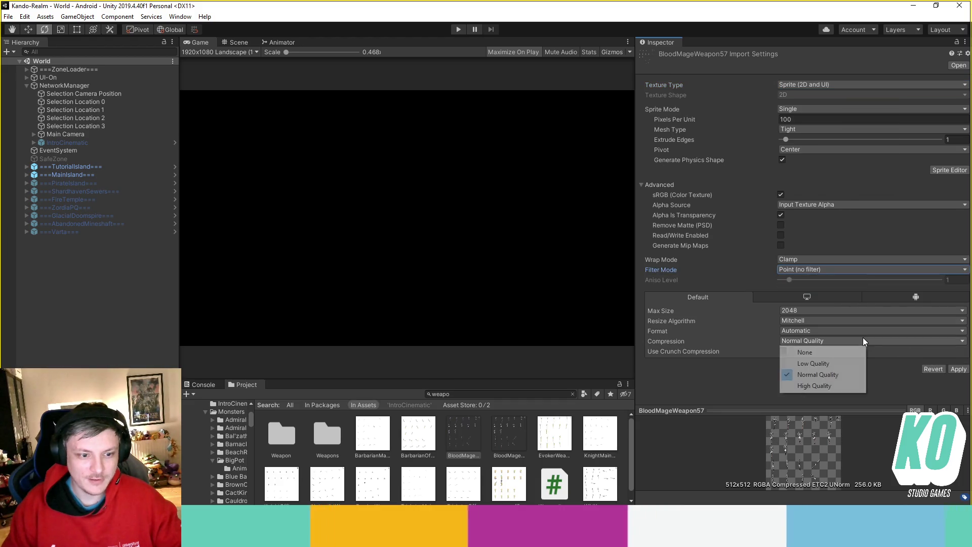
left_click(815, 349)
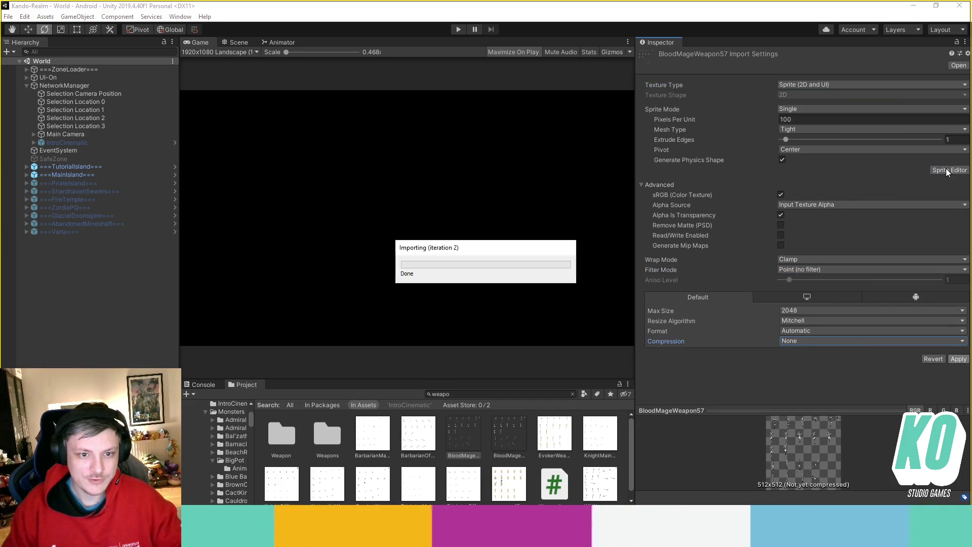
- Zoom over the crisp staff pixels in the Sprite Editor, then close it
scroll(440, 194, "up", 6)
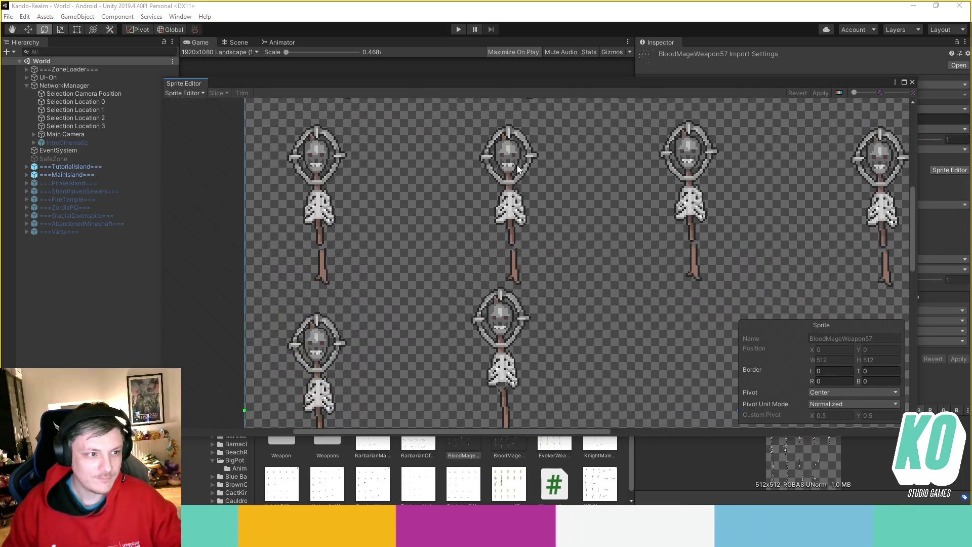
scroll(627, 218, "up", 2)
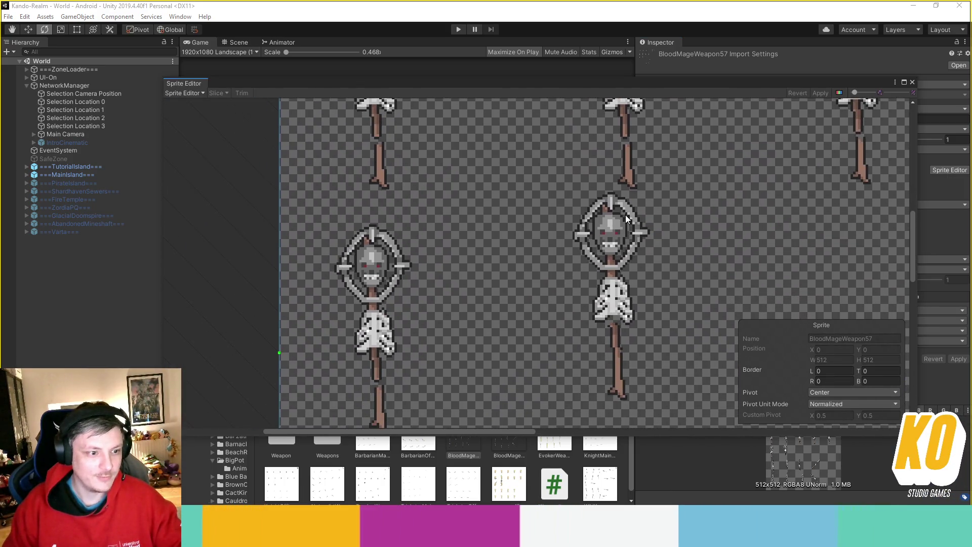
scroll(630, 349, "down", 2)
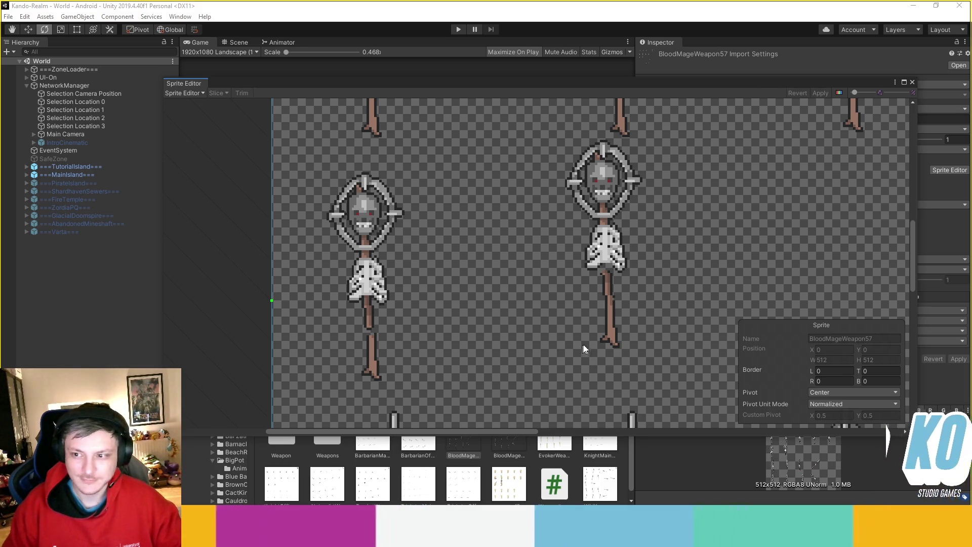
left_click(912, 82)
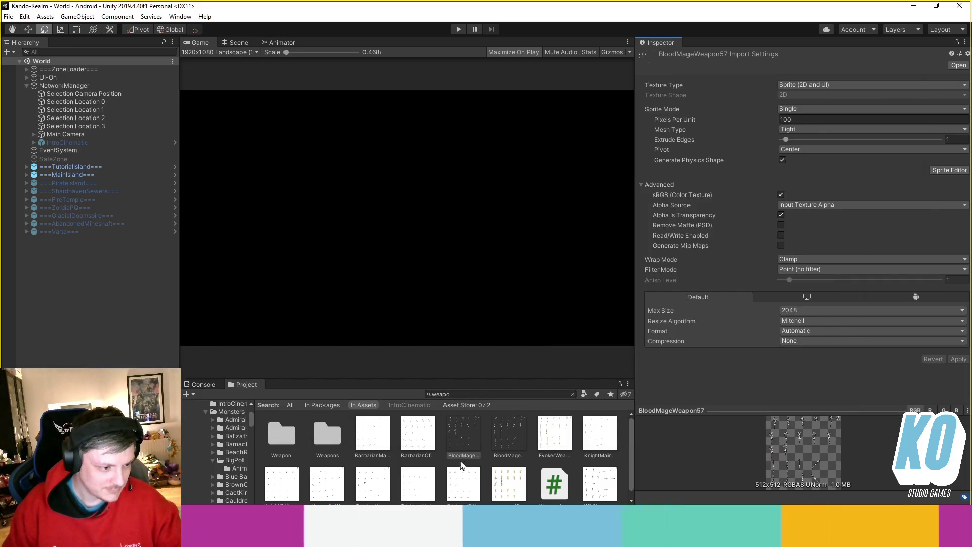
- Look through the BloodMage and EvokerWeapon57 textures, ending on TricksterOffhandWeapon57's import settings
left_click(476, 466)
left_click(499, 445)
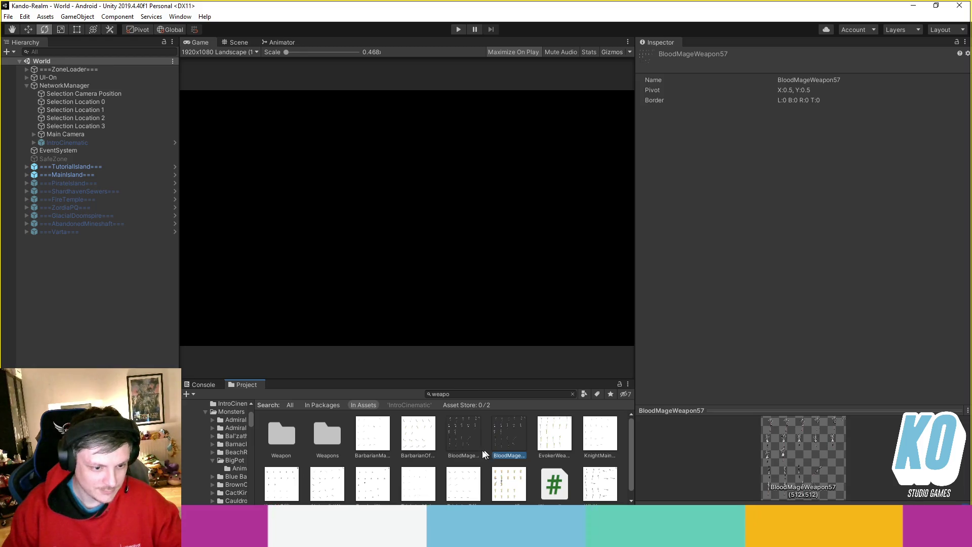
key("Left")
left_click(554, 430)
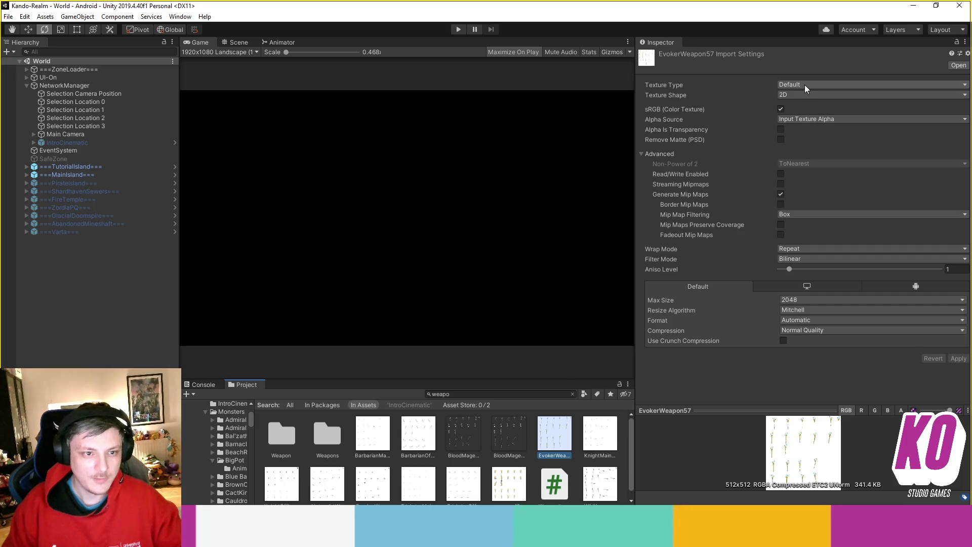
scroll(557, 436, "down", 1)
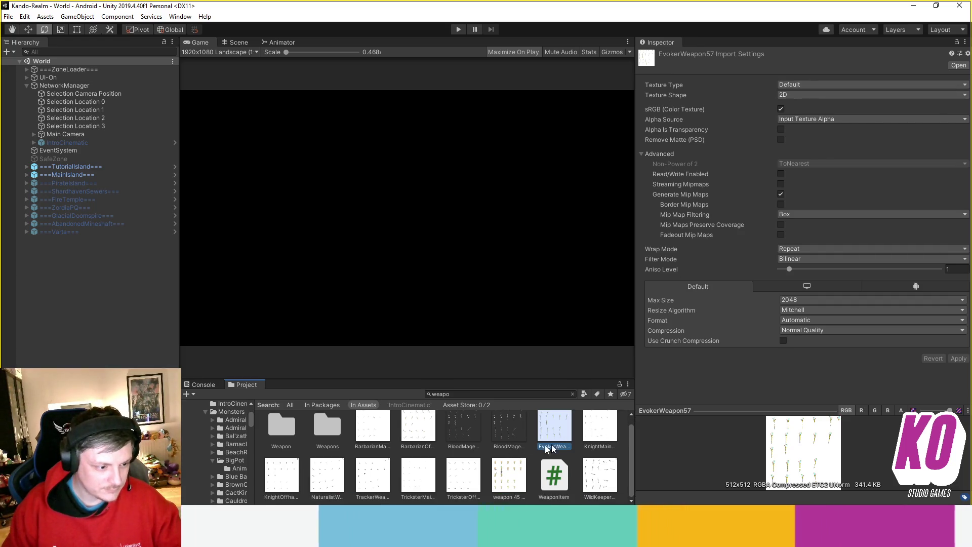
left_click(460, 473)
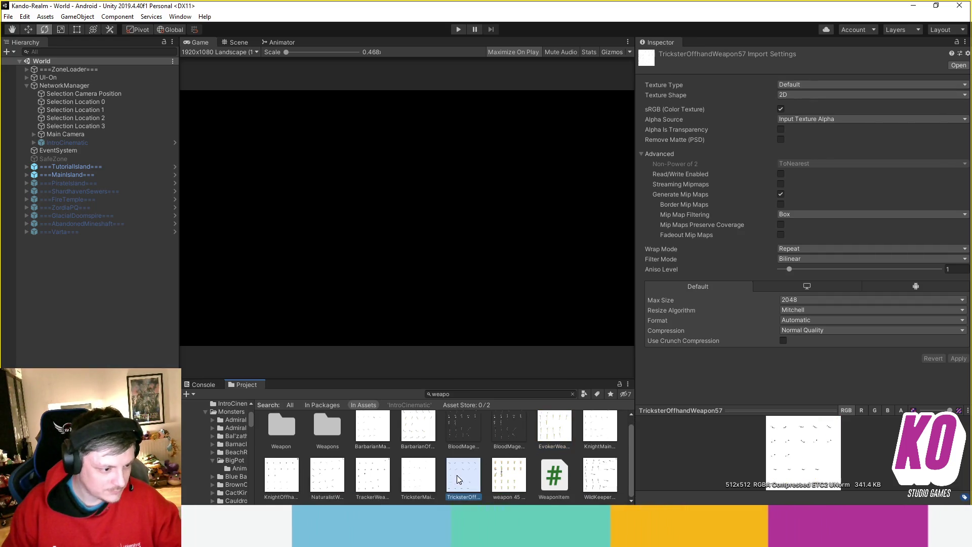
- Make TrackerWeapon57 a Point-filtered, uncompressed Sprite (2D and UI), apply, and open its crossbow sheet
left_click(428, 486)
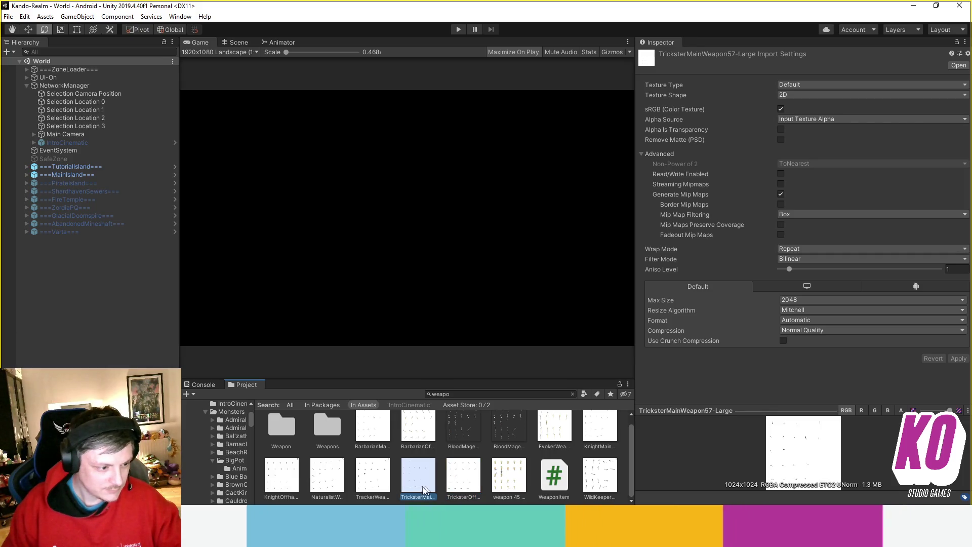
left_click(385, 489)
left_click(801, 84)
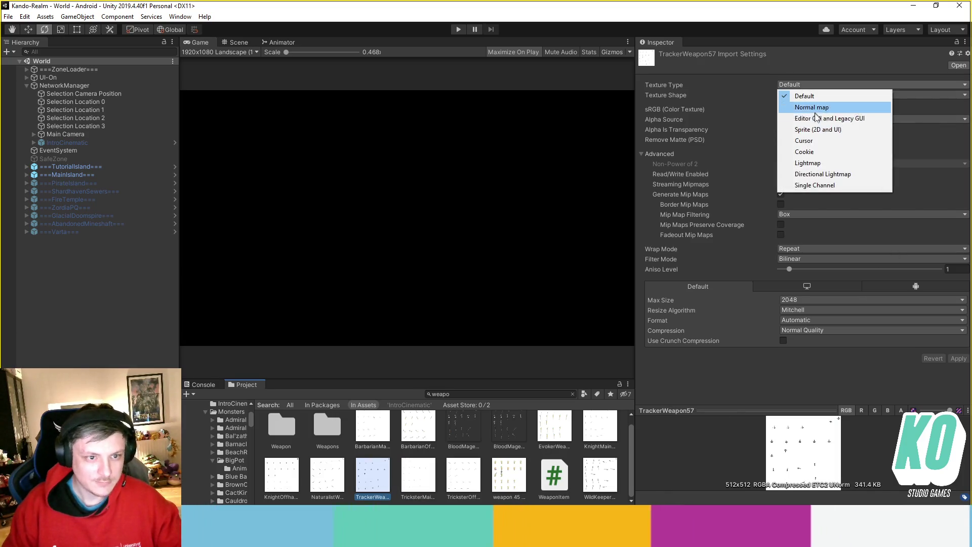
left_click(819, 129)
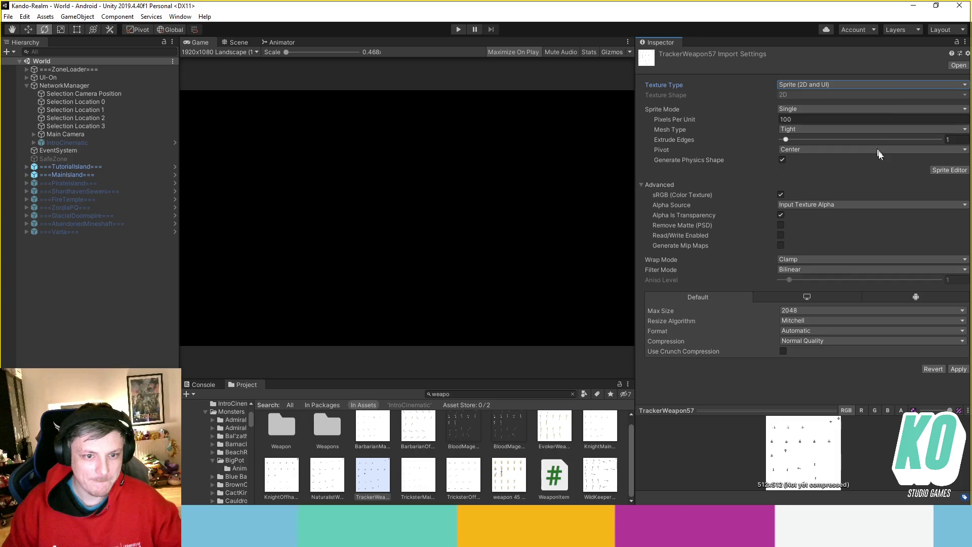
left_click(821, 269)
left_click(813, 278)
left_click(816, 341)
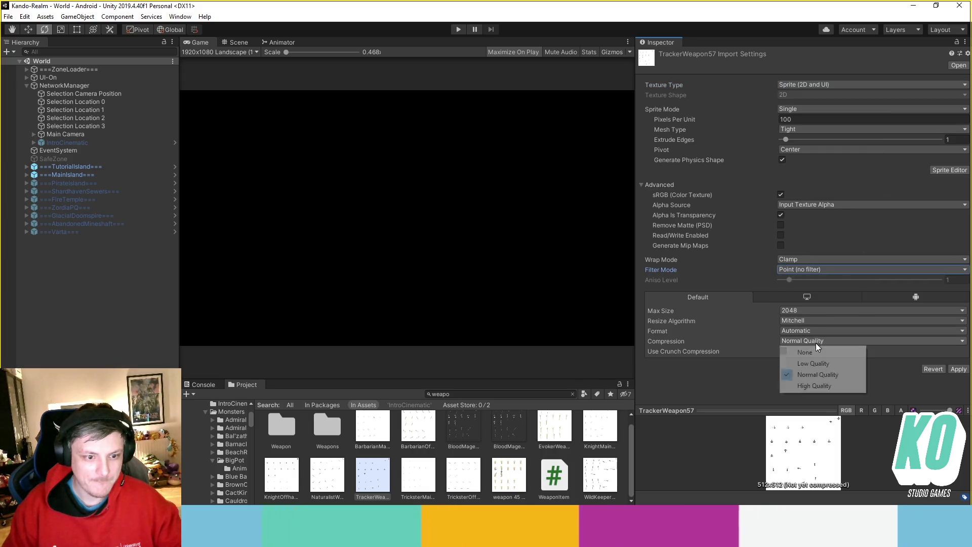
left_click(806, 349)
left_click(958, 358)
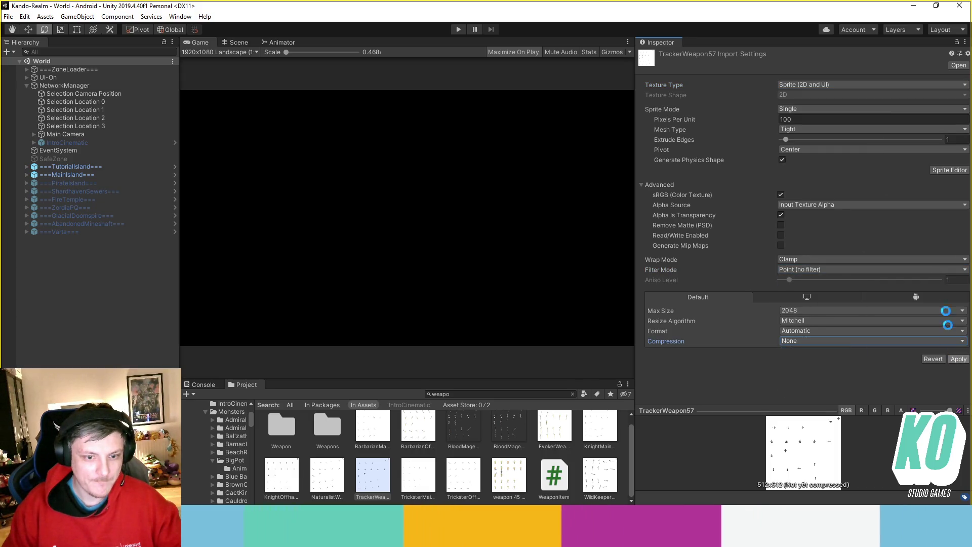
left_click(943, 171)
scroll(419, 240, "up", 6)
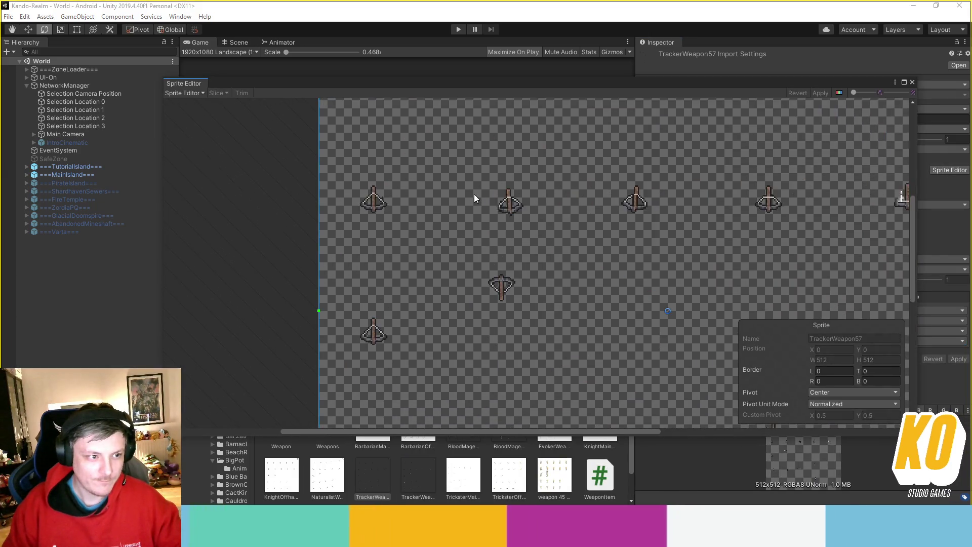
left_click_drag(448, 251, 473, 224)
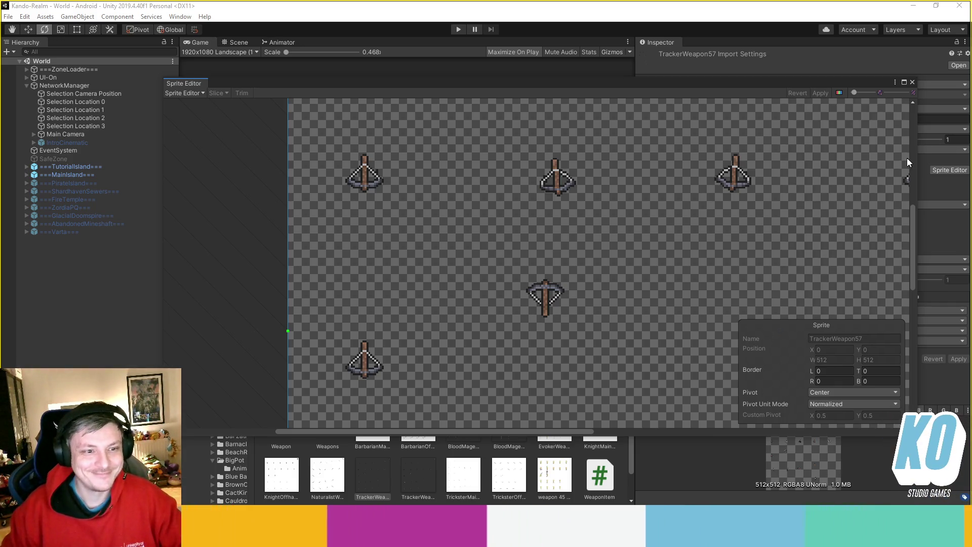
left_click(911, 82)
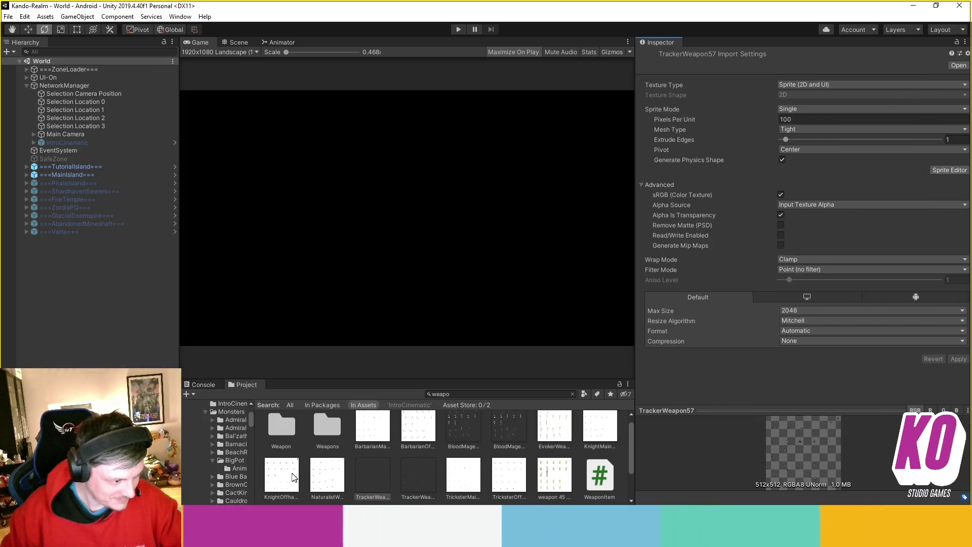
- Inspect the KnightOffhand, Naturalist, Barbarian, WildKeeper and EvokerWeapon57 textures in turn
left_click(282, 475)
left_click(320, 480)
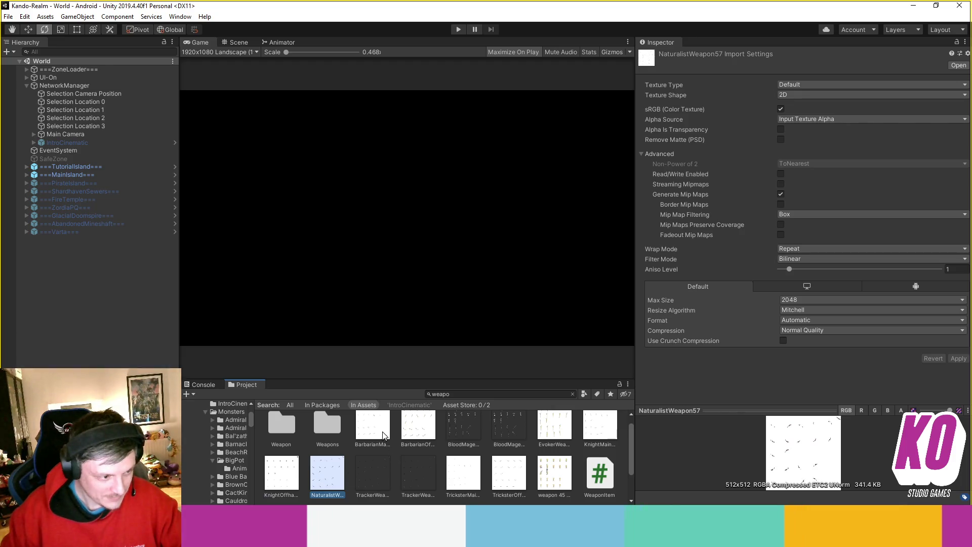
left_click(383, 436)
left_click(418, 440)
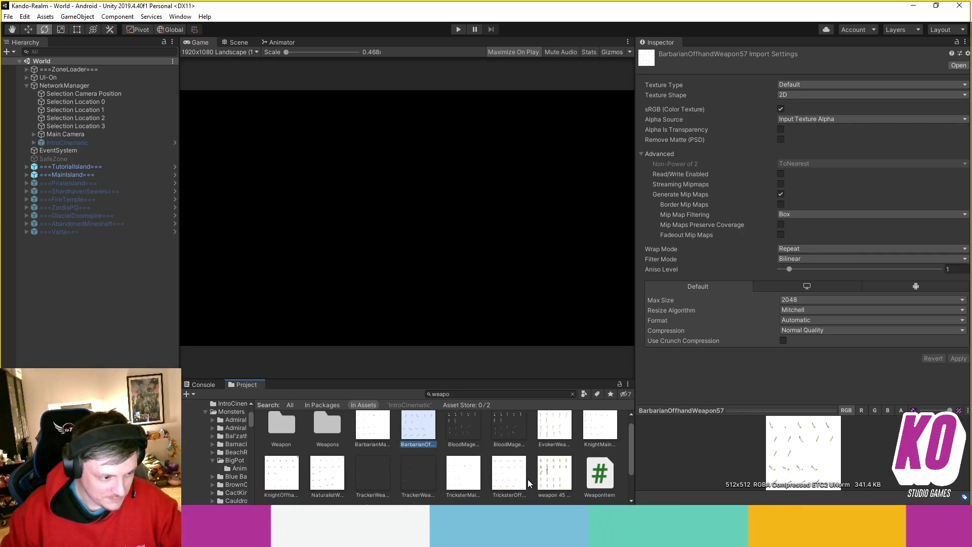
scroll(527, 479, "down", 2)
left_click(292, 487)
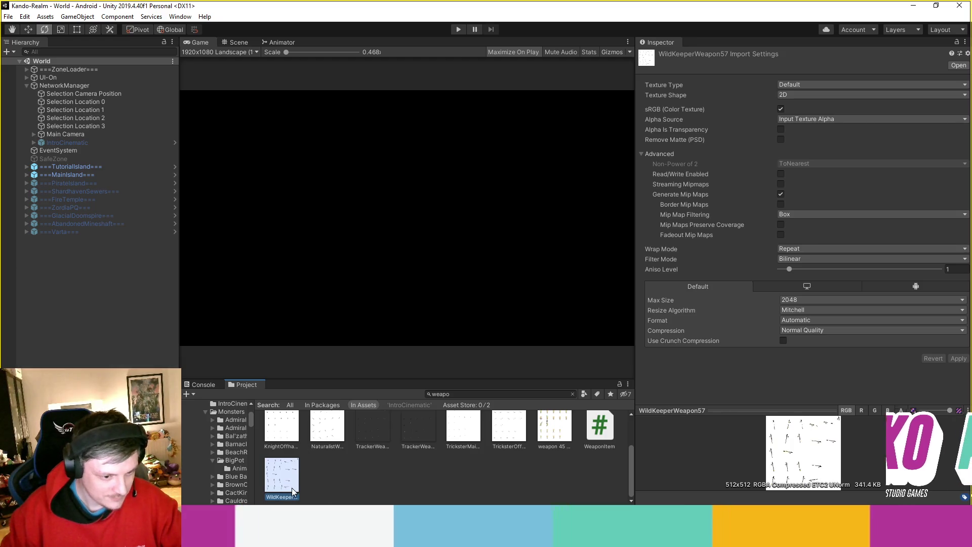
scroll(511, 484, "up", 2)
left_click(554, 433)
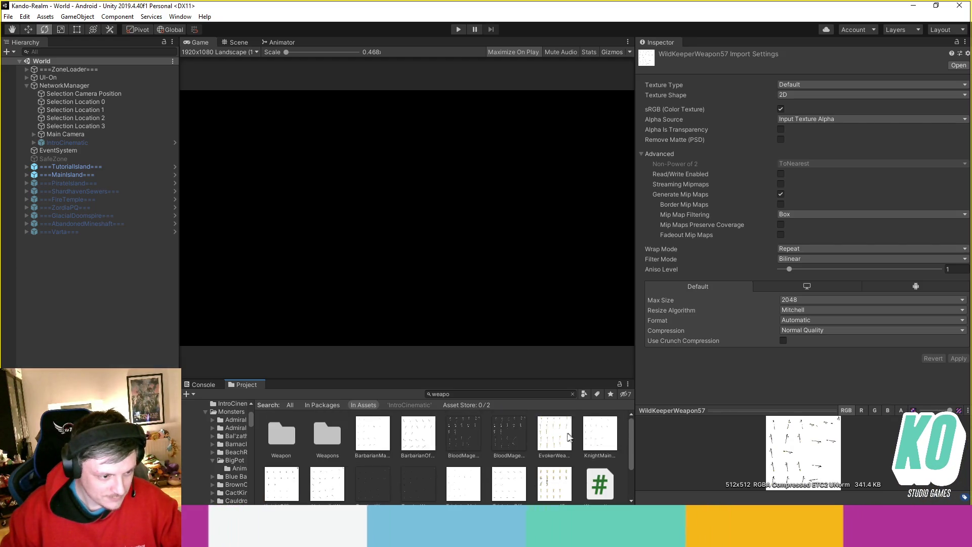
- Give KnightMainWeapon57-Large Sprite (2D and UI) type, Point (no filter) filtering and no compression, applied
left_click(594, 438)
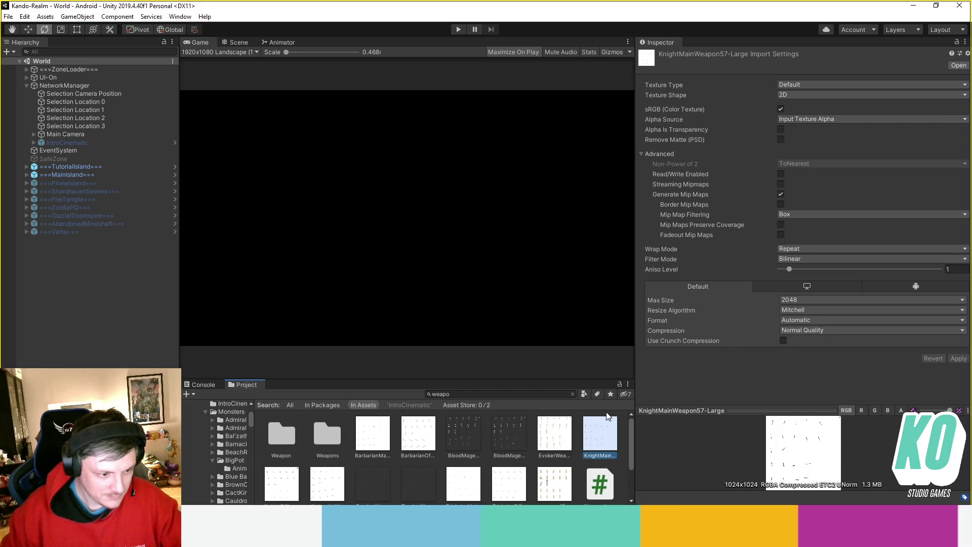
left_click(830, 85)
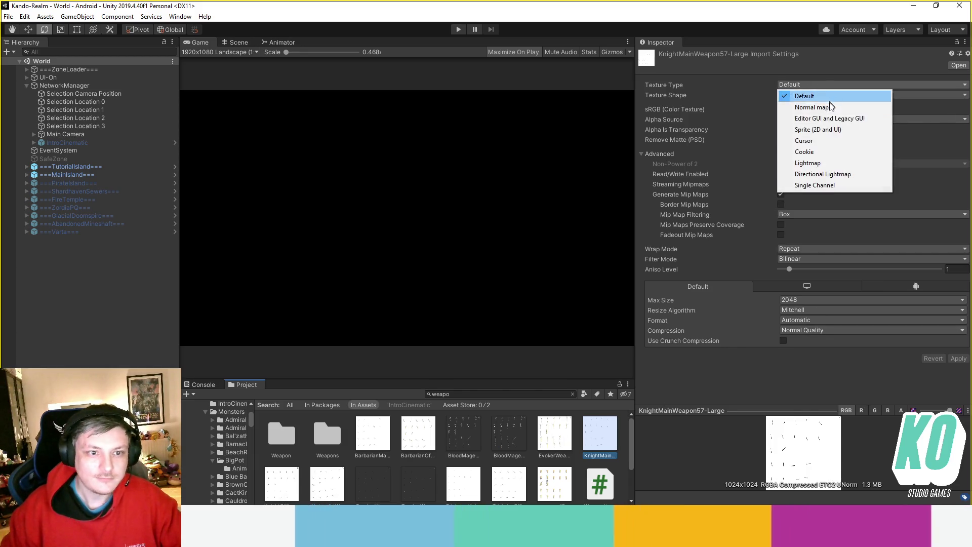
left_click(832, 130)
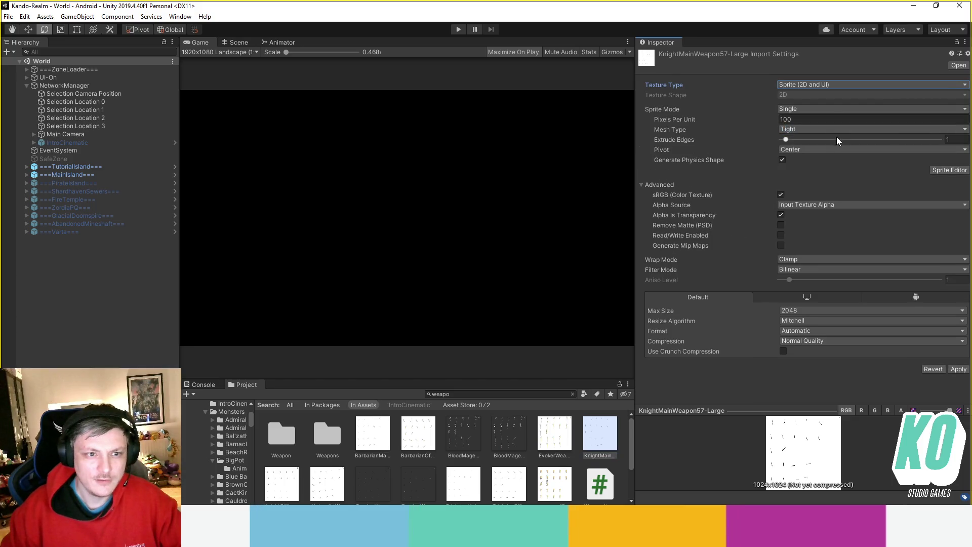
left_click(825, 270)
left_click(828, 279)
left_click(846, 340)
left_click(805, 352)
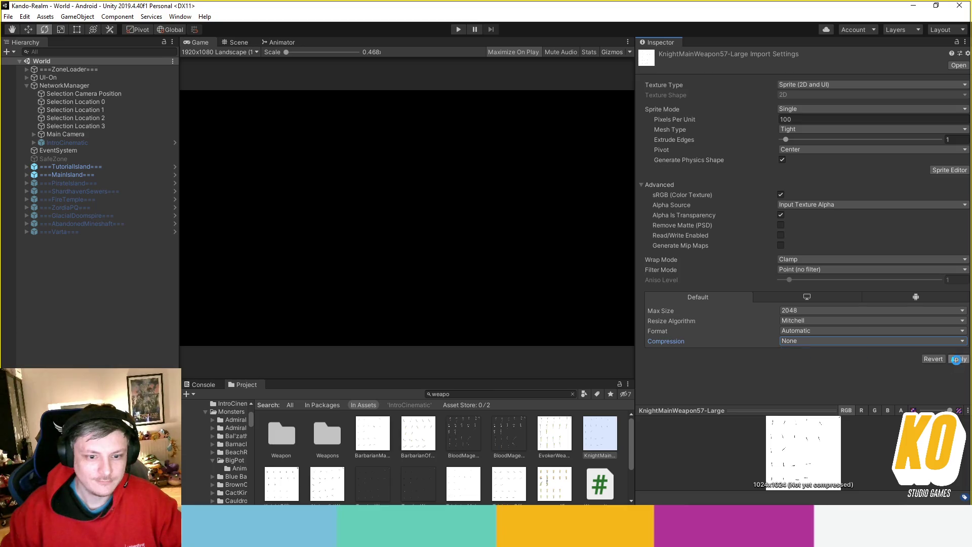
left_click(945, 170)
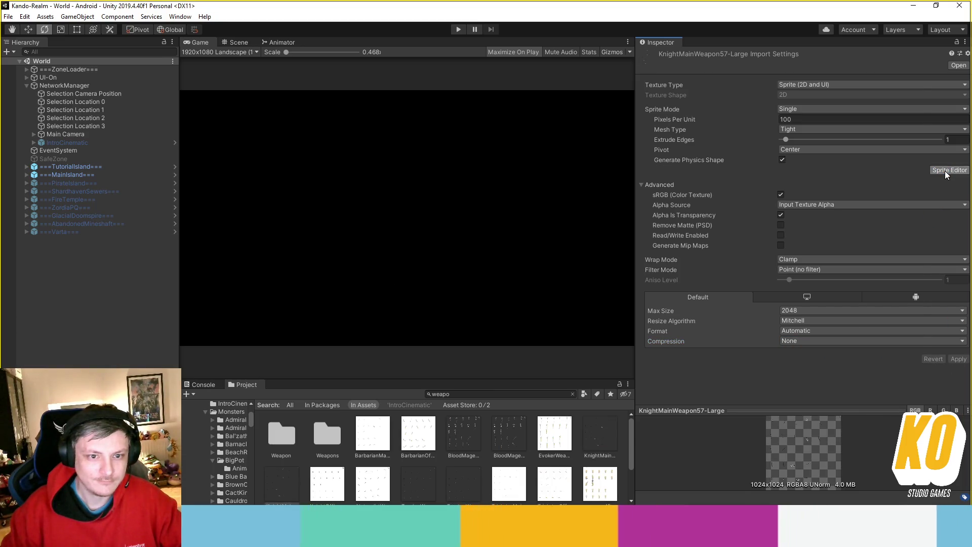
- Pan and zoom across the knight sword sprites, close the Sprite Editor, and select weapon 45 concepts
scroll(440, 238, "up", 8)
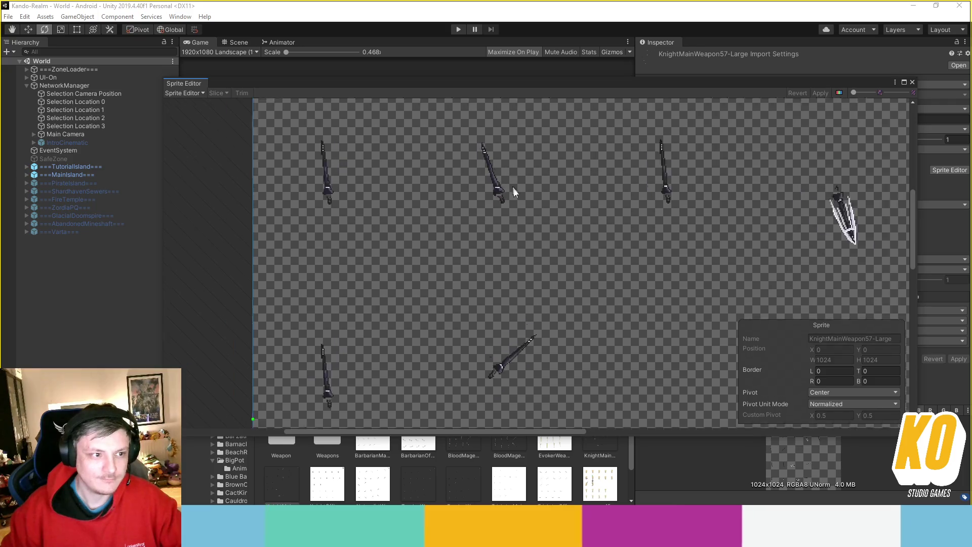
left_click_drag(576, 215, 566, 226)
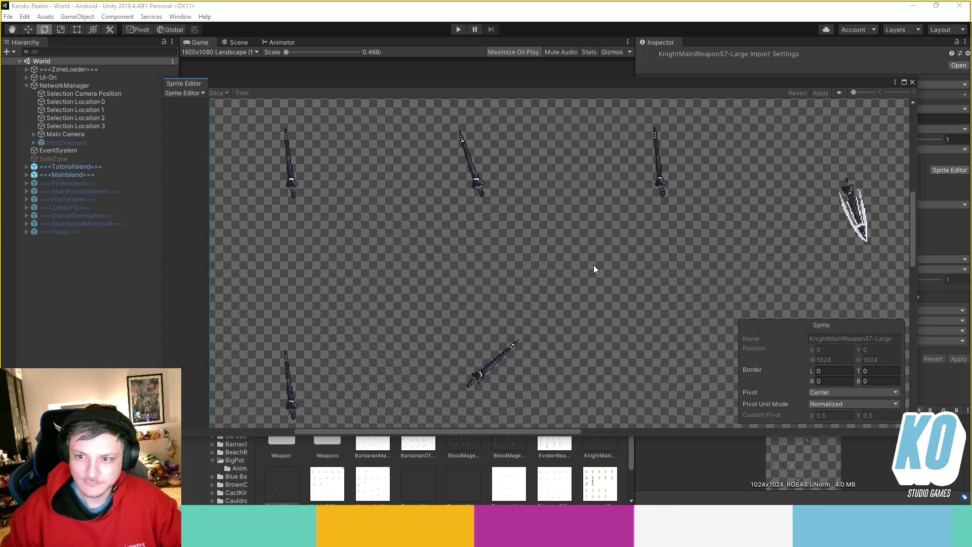
scroll(512, 165, "up", 3)
mouse_move(482, 165)
left_mouse_down()
mouse_move(508, 250)
mouse_move(647, 223)
left_mouse_up()
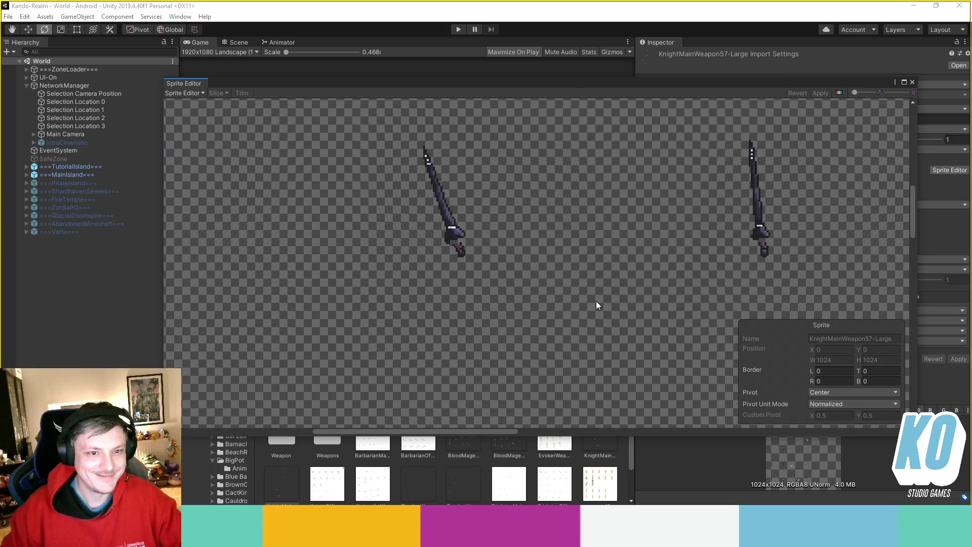
scroll(621, 283, "down", 2)
mouse_move(622, 282)
left_mouse_down()
mouse_move(567, 227)
mouse_move(597, 242)
left_mouse_up()
scroll(567, 227, "down", 1)
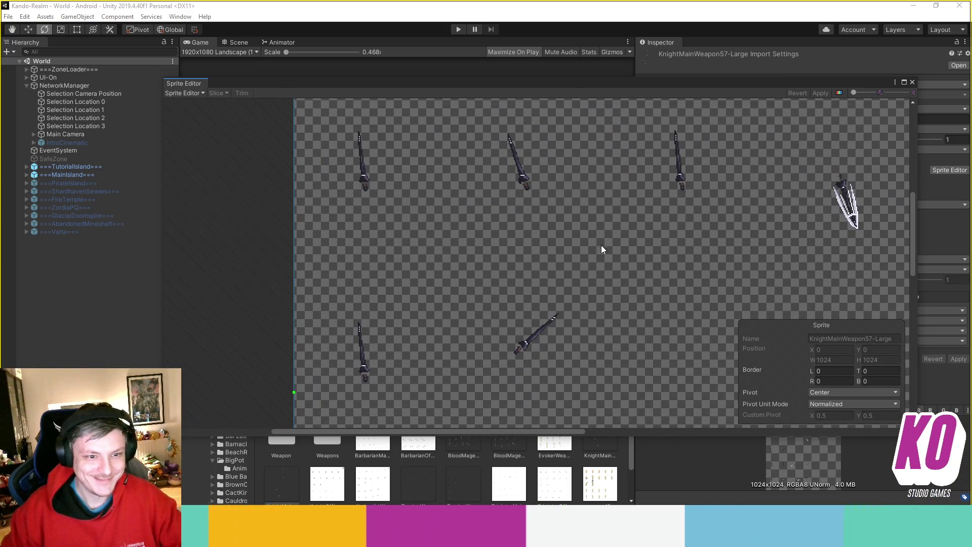
scroll(603, 249, "down", 3)
mouse_move(643, 297)
left_mouse_down()
mouse_move(600, 258)
mouse_move(580, 325)
left_mouse_up()
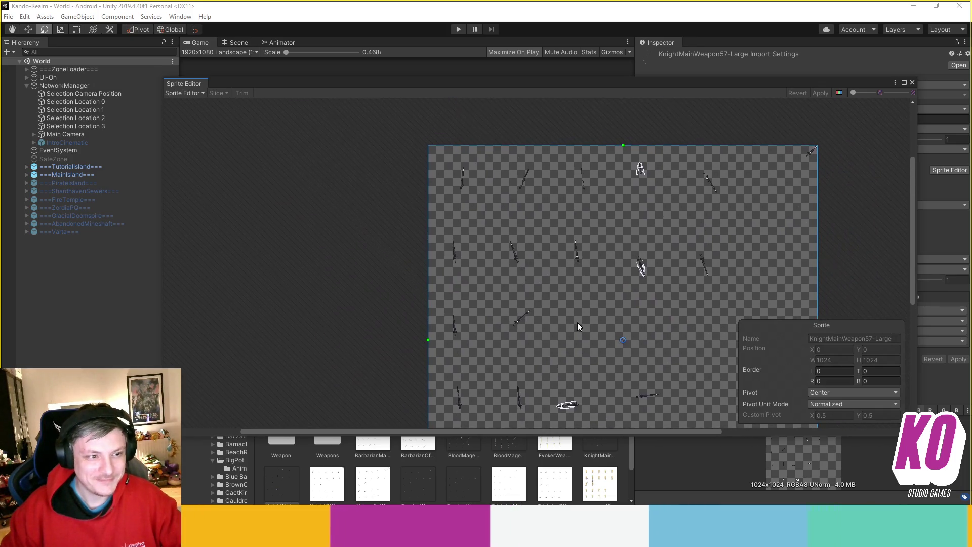
scroll(488, 252, "up", 6)
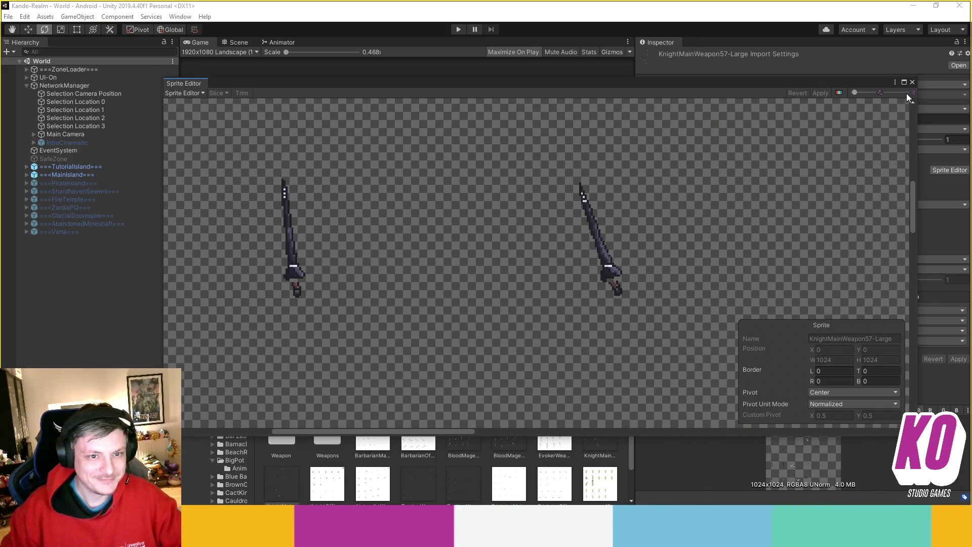
left_click(912, 82)
left_click(591, 484)
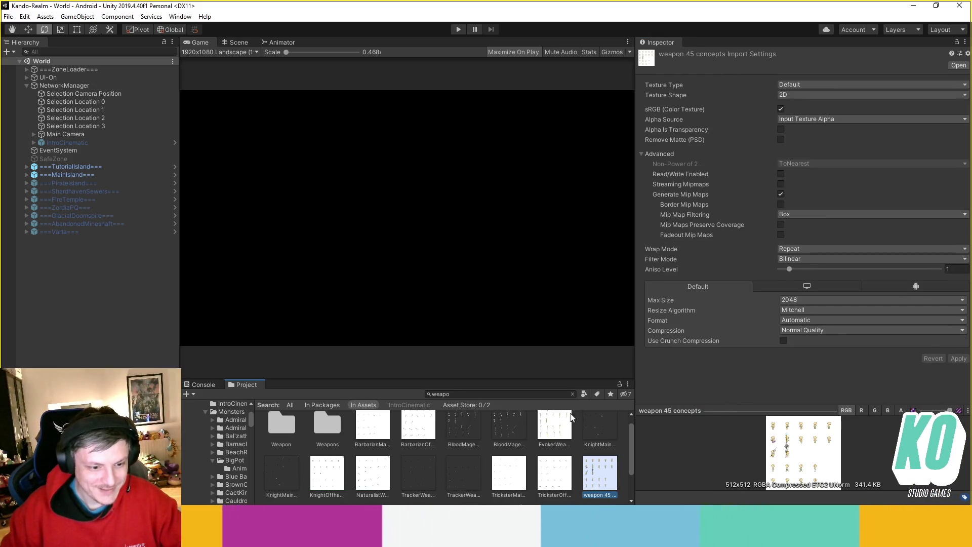
- Compare the KnightMain, BloodMage and Tracker weapon textures and open TrackerWeapon57 in the Sprite Editor
left_click(591, 429)
left_click(508, 441)
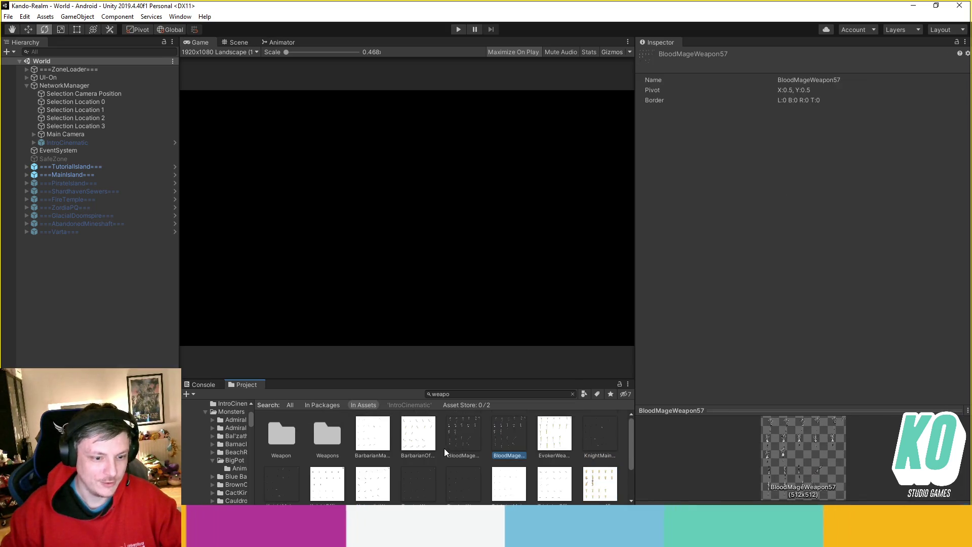
left_click(456, 439)
left_click(455, 470)
left_click(428, 477)
left_click(947, 171)
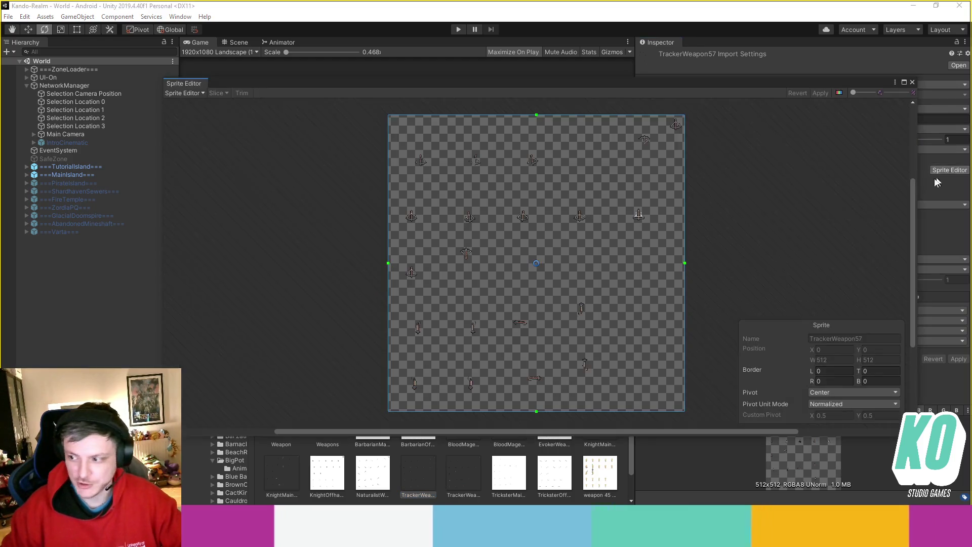
- Open KnightMainWeapon57-Large in the Sprite Editor and pan across its knight weapon sprites
left_click(281, 472)
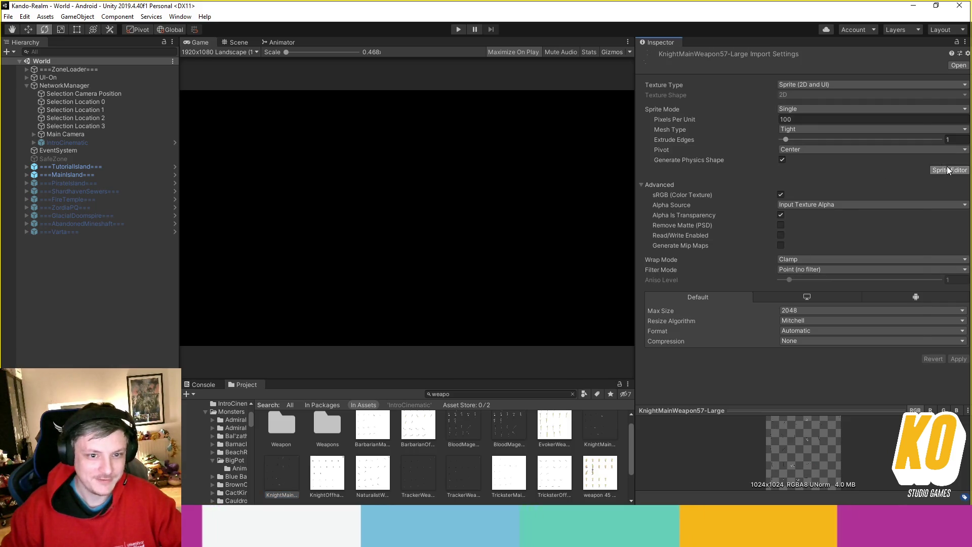
left_click(949, 171)
scroll(437, 220, "up", 6)
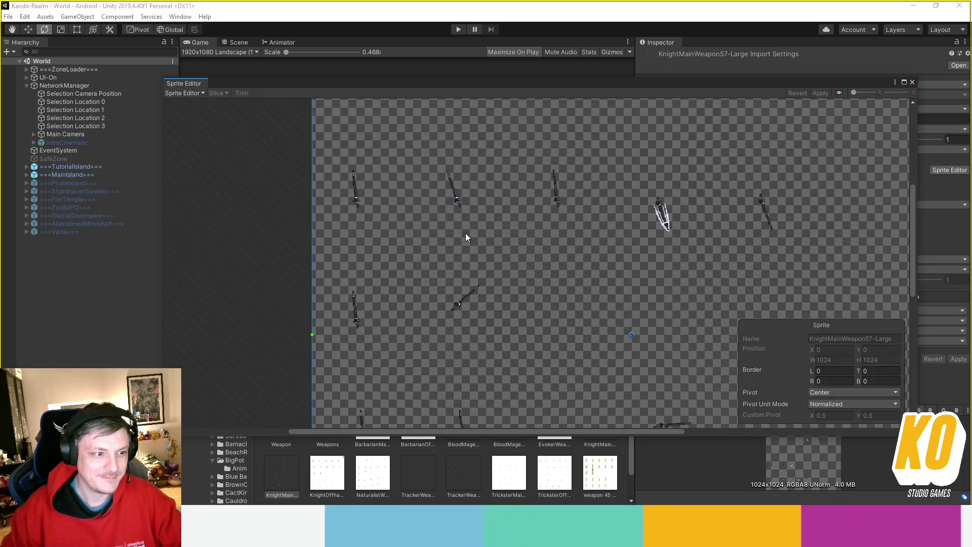
scroll(487, 292, "up", 2)
mouse_move(487, 291)
left_mouse_down()
mouse_move(478, 283)
mouse_move(478, 222)
left_mouse_up()
scroll(521, 237, "down", 3)
scroll(525, 358, "up", 2)
scroll(499, 206, "down", 2)
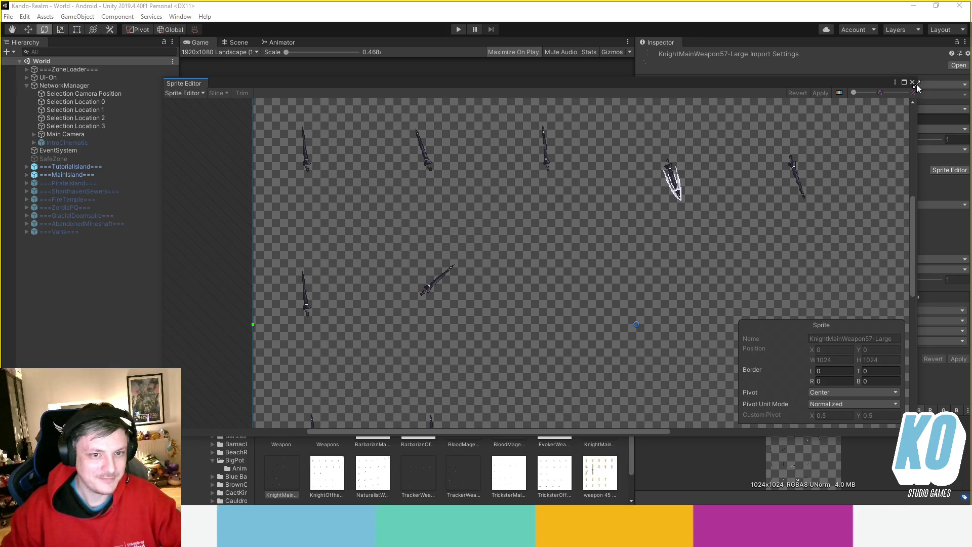
- Close the Sprite Editor, open the Weapons folder and select the weapon 45 concepts texture
left_click(913, 83)
double_click(326, 442)
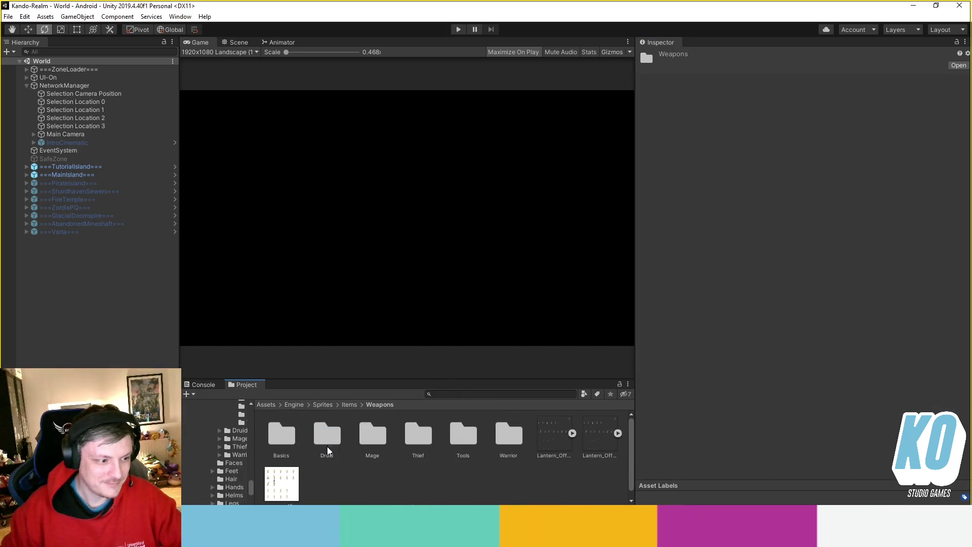
left_click(281, 473)
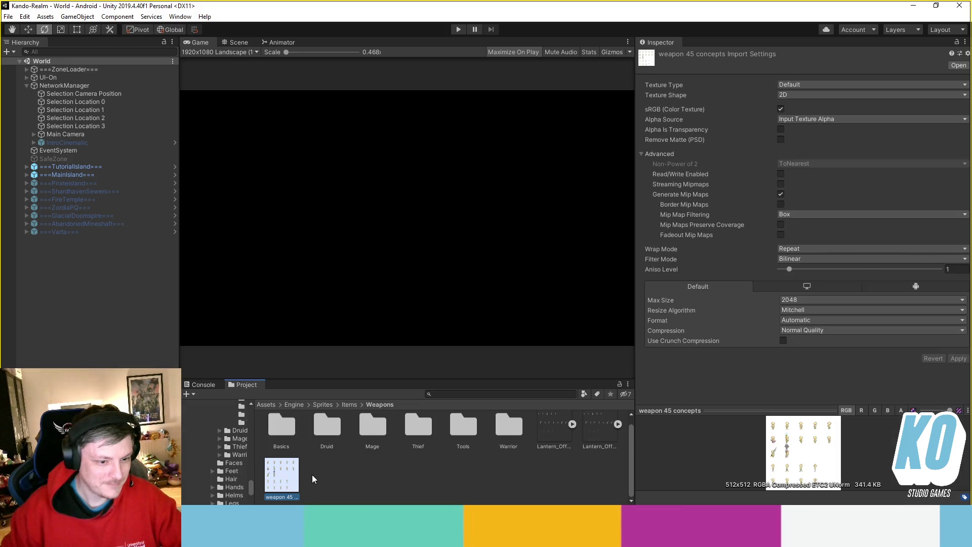
- Import weapon 45 concepts as a 2D Sprite (2D and UI) with Point filtering and Compression None, applied
left_click(843, 94)
left_click(863, 85)
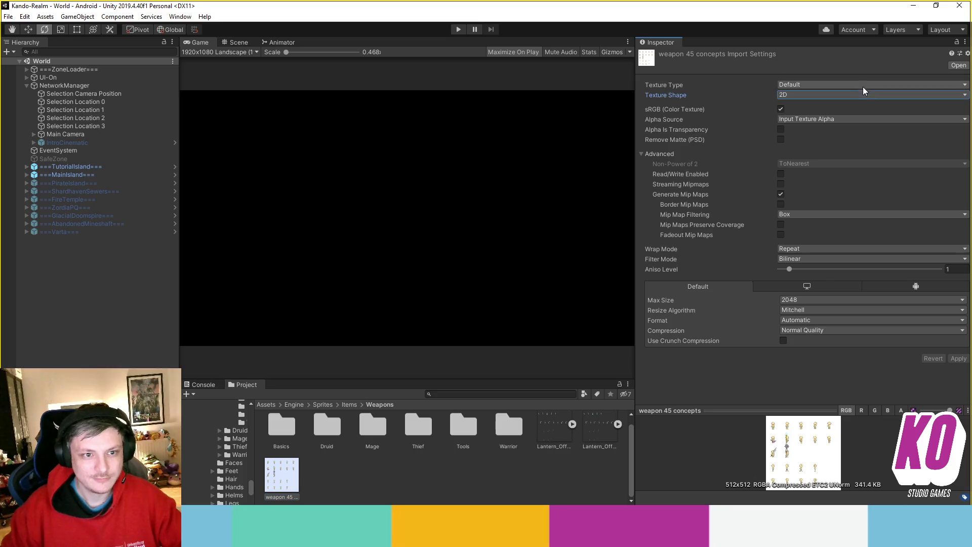
left_click(862, 85)
left_click(825, 128)
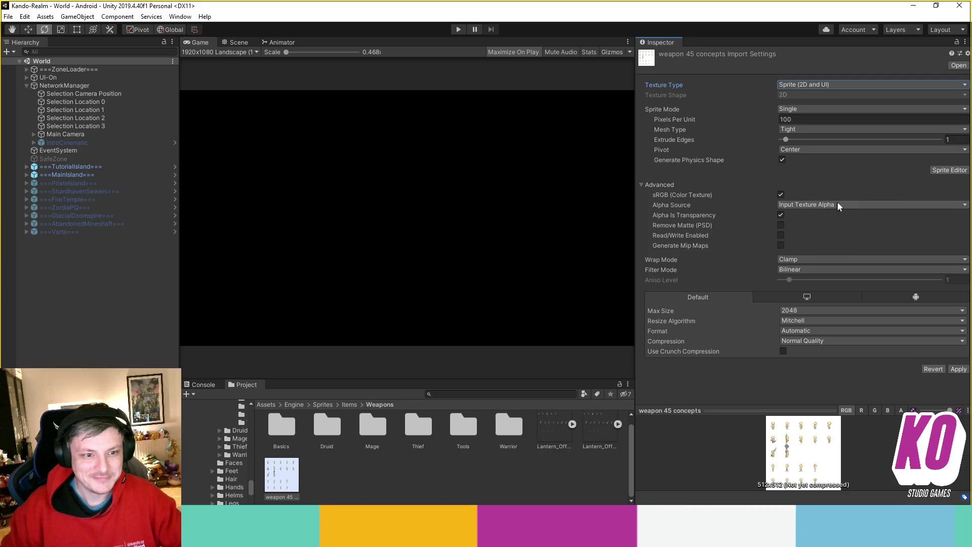
left_click(816, 270)
left_click(818, 278)
left_click(836, 341)
left_click(835, 353)
left_click(958, 358)
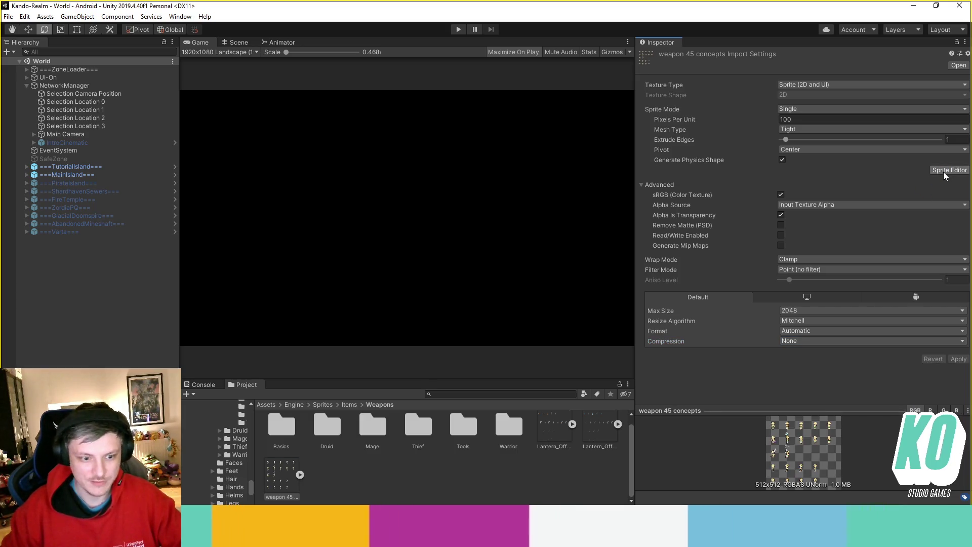
left_click(944, 171)
scroll(441, 225, "up", 5)
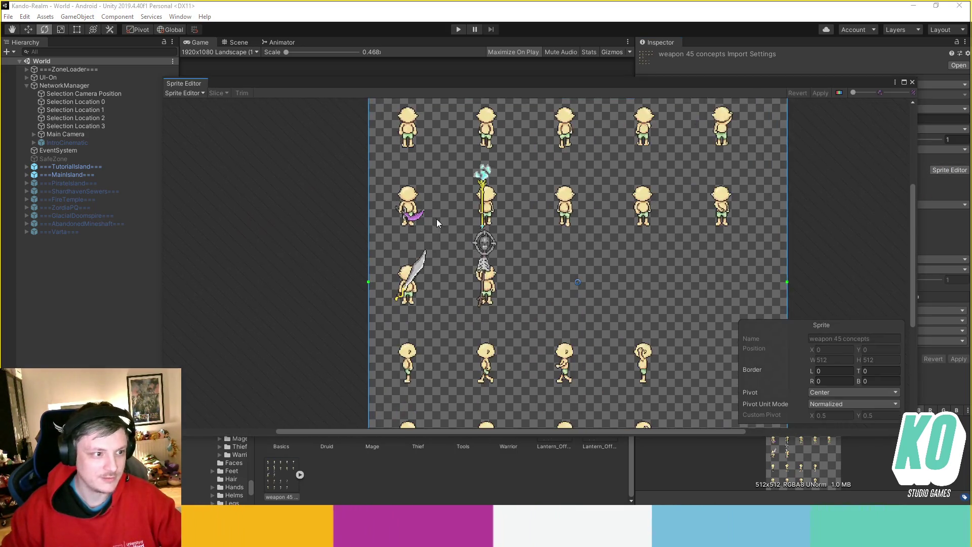
scroll(524, 324, "down", 2)
left_click_drag(464, 308, 501, 315)
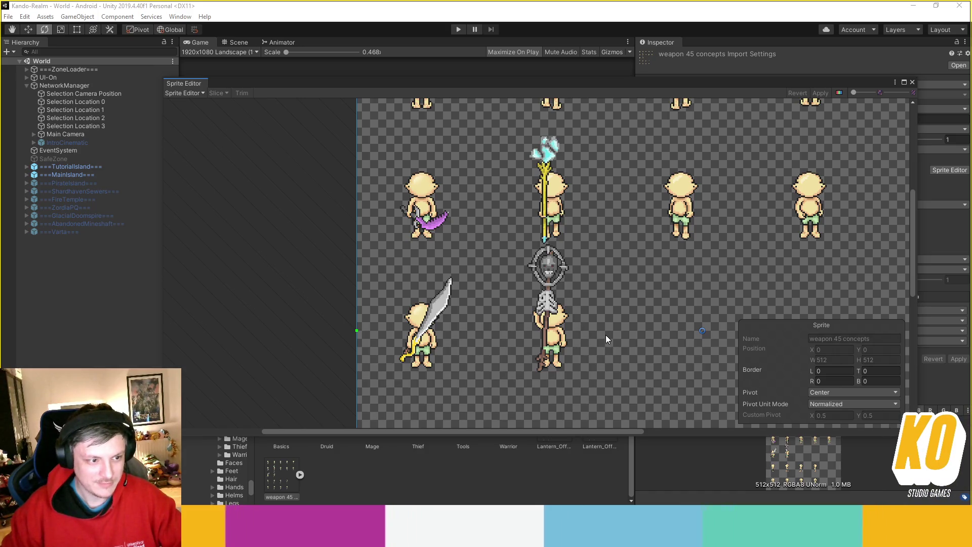
scroll(624, 324, "up", 1)
left_click_drag(624, 325, 584, 325)
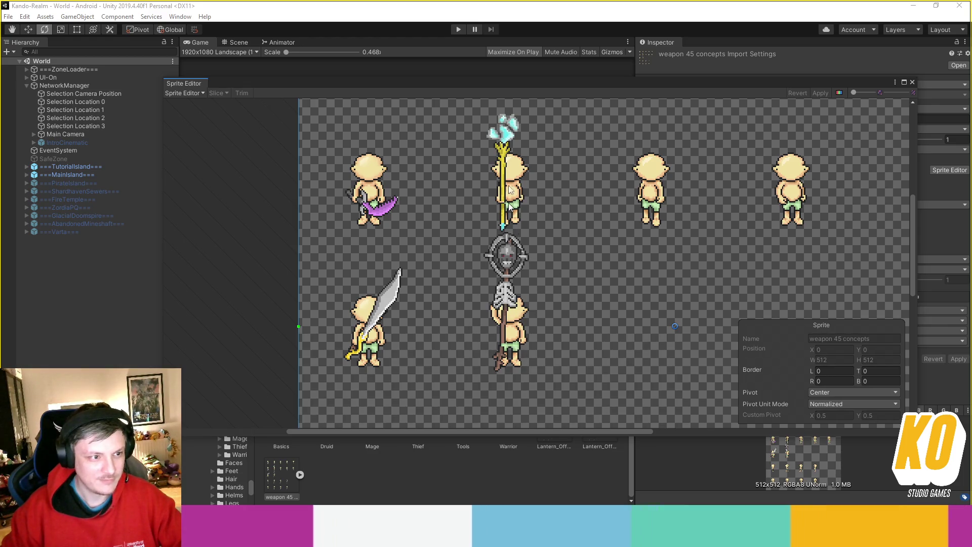
left_click_drag(459, 224, 517, 250)
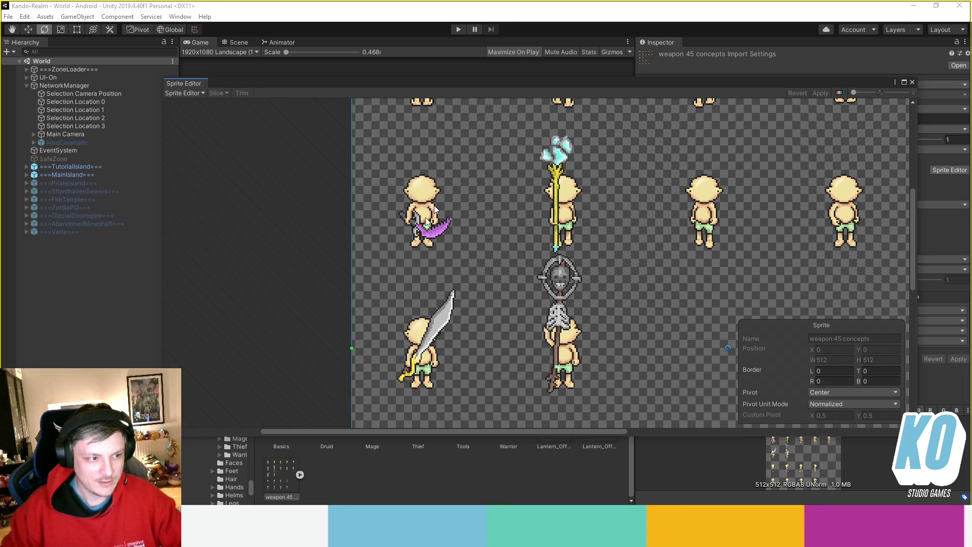
left_click(912, 82)
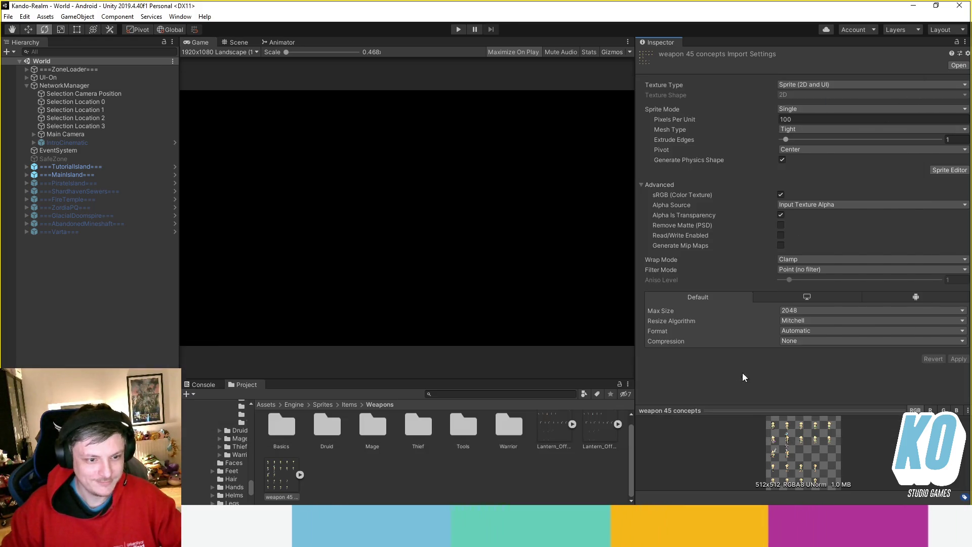
- Clear the texture selection and navigate from Items into the Weapons > Basics folder
left_click(466, 481)
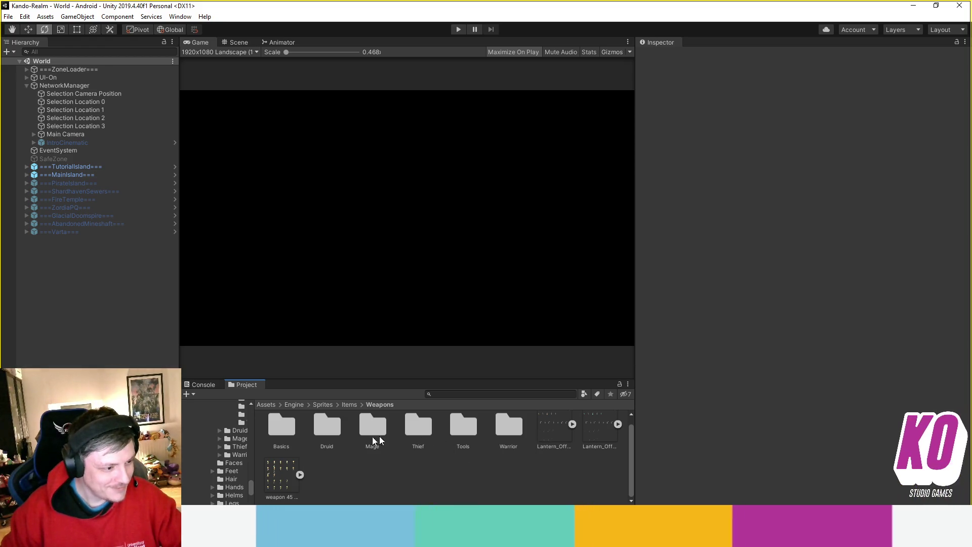
left_click(349, 405)
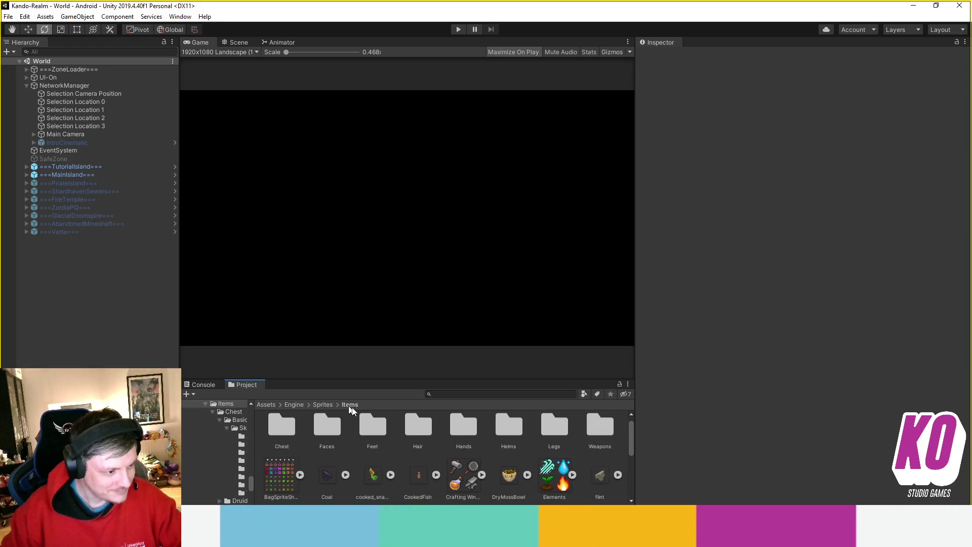
scroll(484, 446, "down", 2)
scroll(474, 470, "up", 3)
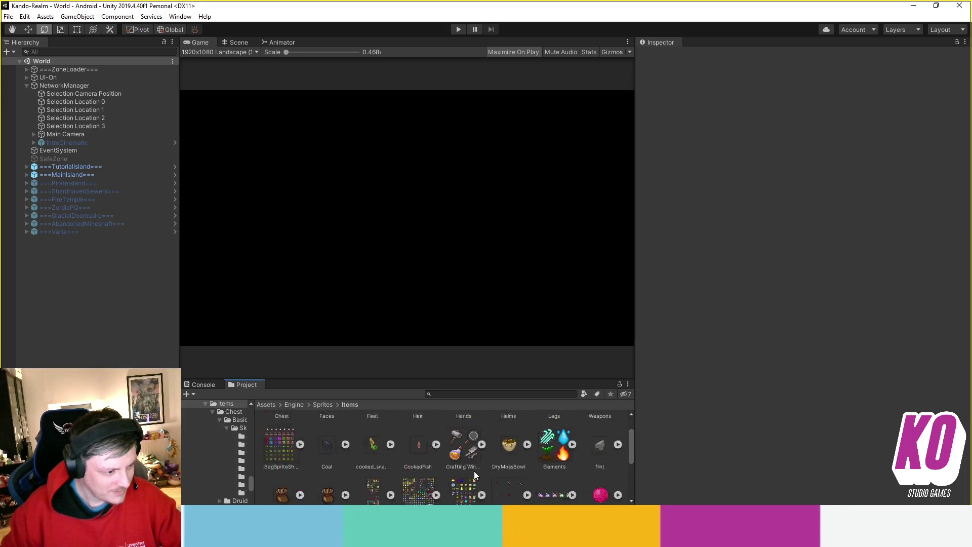
double_click(600, 435)
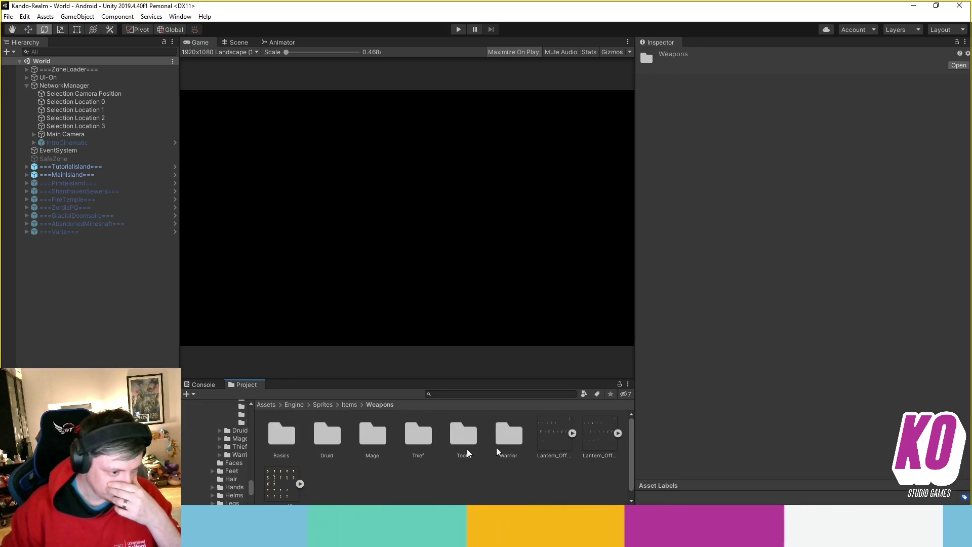
double_click(282, 440)
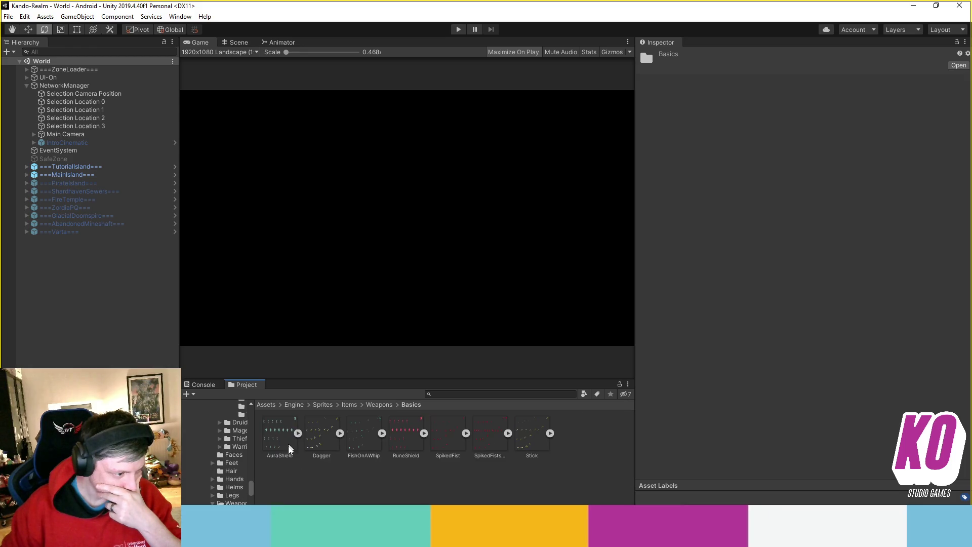
- Check each Basics sprite: AuraShield, Dagger, RuneShield, FishOnAWhip, SpikedFist, SpikedFists-OLD DUAL, Stick
left_click(282, 450)
left_click(334, 448)
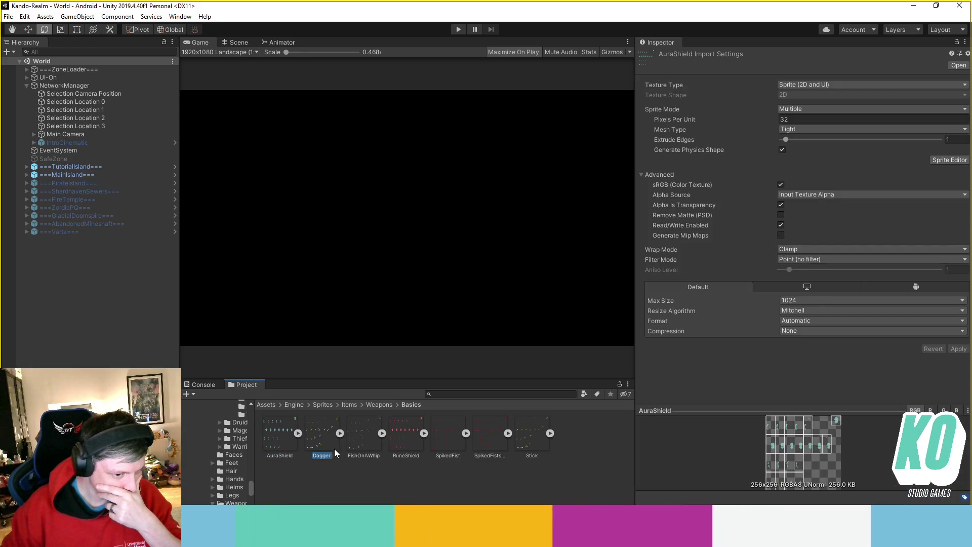
left_click(394, 456)
left_click(363, 448)
left_click(281, 446)
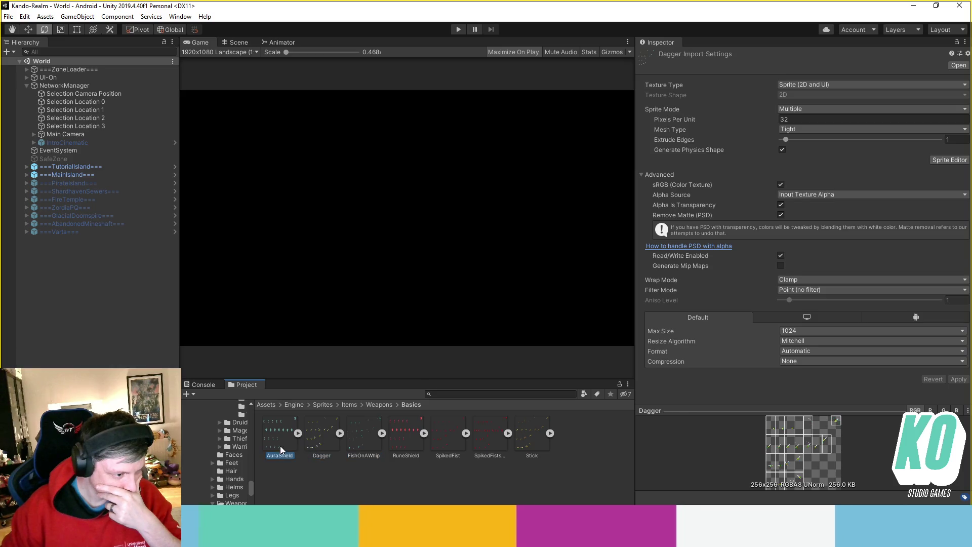
left_click(316, 451)
left_click(363, 449)
left_click(447, 451)
left_click(489, 451)
left_click(531, 450)
- Go back up to Weapons and open the Tools > Axes folder
key("BackSpace")
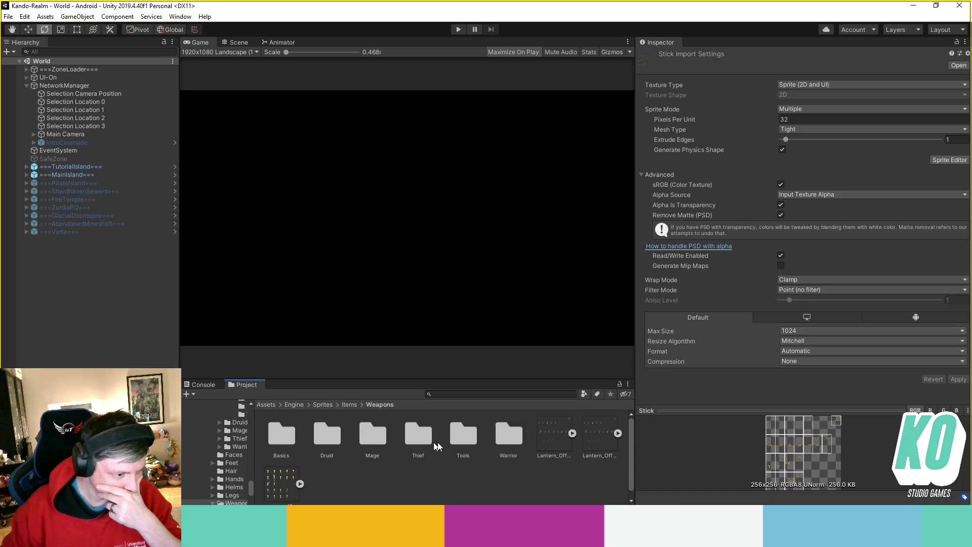
double_click(463, 434)
double_click(280, 435)
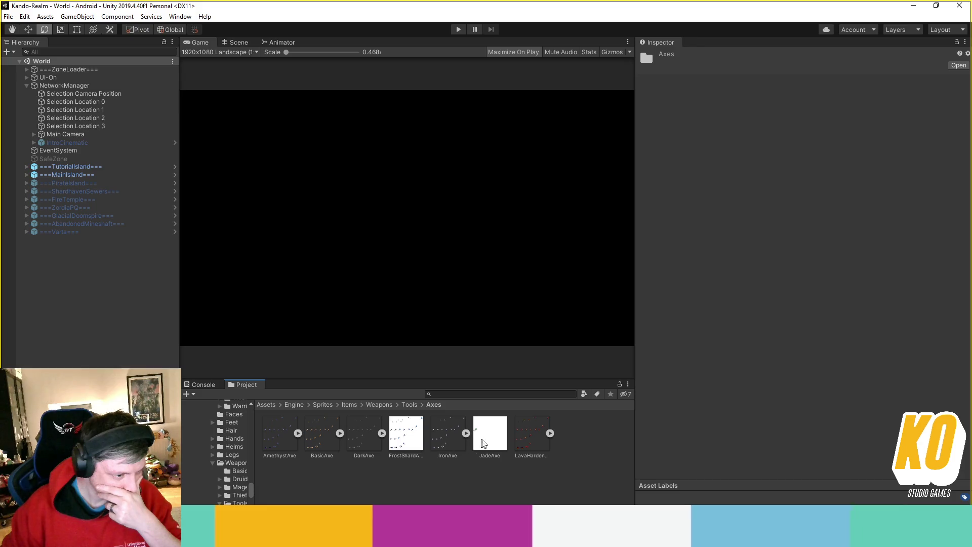
- Import FrostShardAxe as a Center-pivot Sprite with Point filtering and no compression, then view it in Sprite Editor
left_click(411, 442)
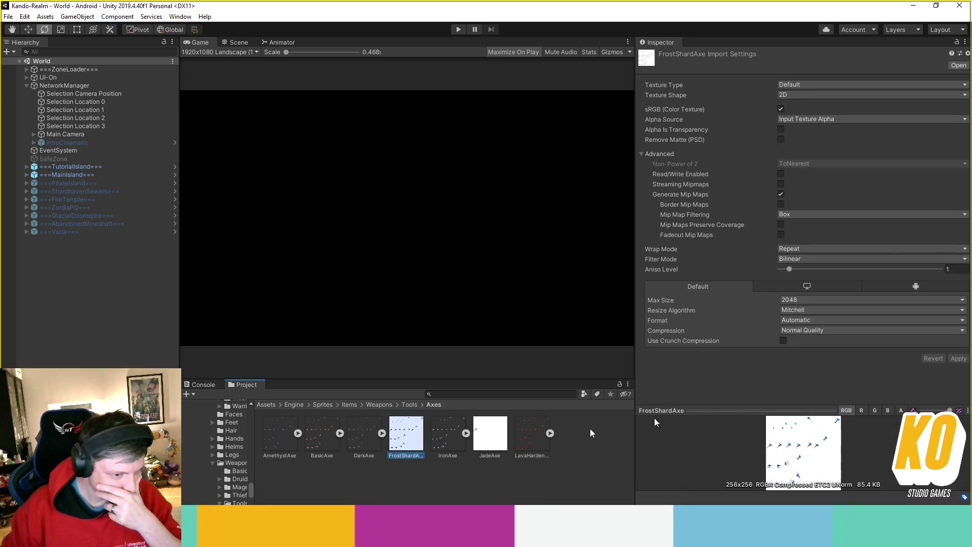
left_click(816, 83)
left_click(815, 130)
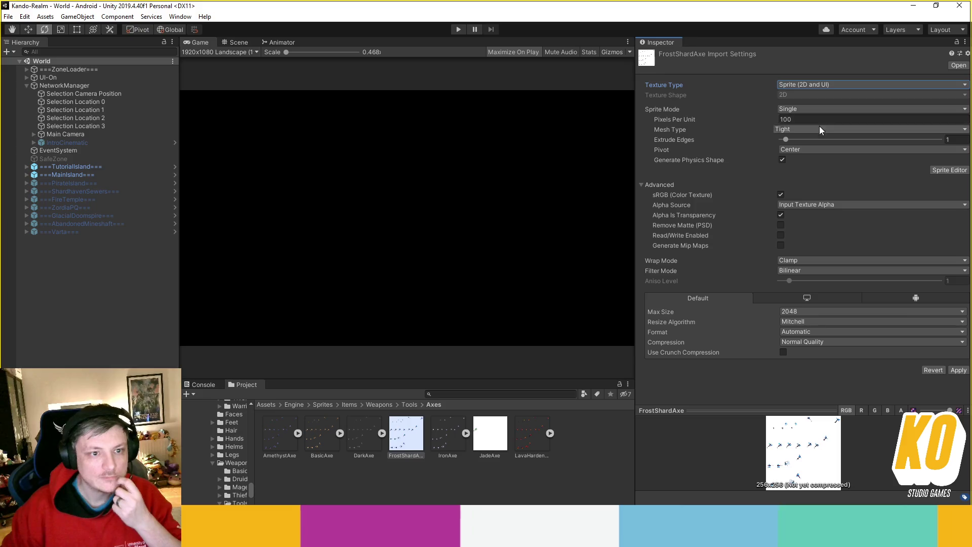
left_click(824, 149)
left_click(899, 176)
left_click(820, 269)
left_click(816, 280)
left_click(846, 341)
left_click(841, 352)
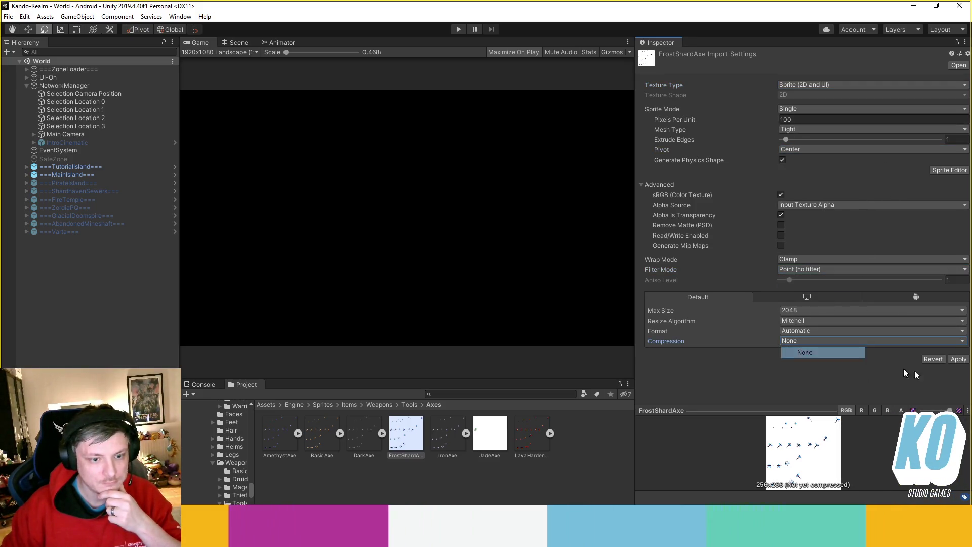
left_click(957, 359)
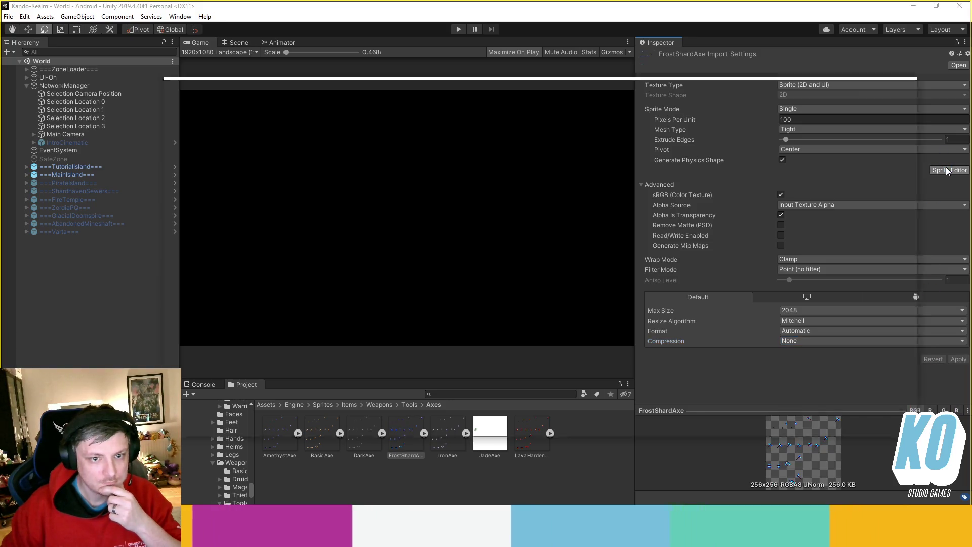
left_click(946, 171)
scroll(480, 295, "up", 3)
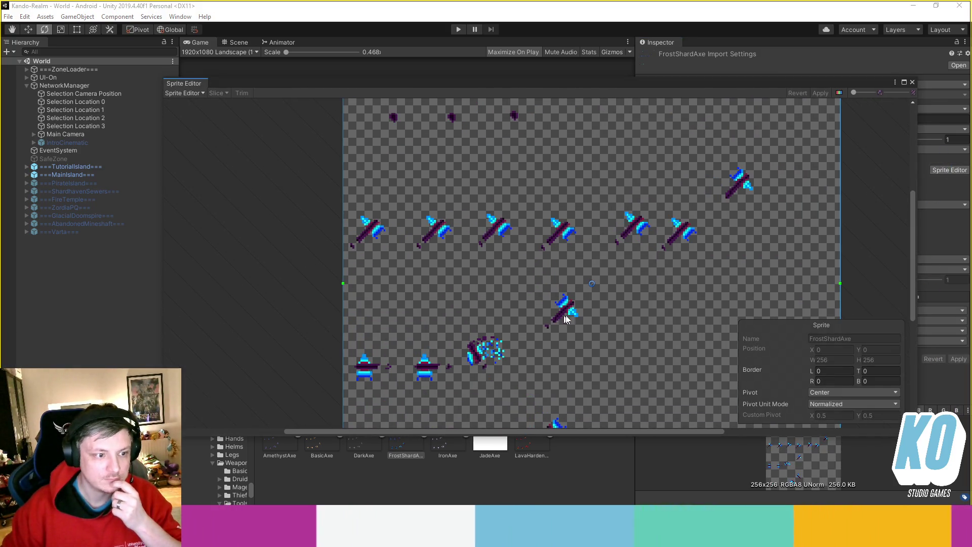
- Pan around the FrostShardAxe axe frames, then close the Sprite Editor
mouse_move(623, 347)
left_mouse_down()
mouse_move(604, 365)
mouse_move(611, 381)
mouse_move(594, 330)
left_mouse_up()
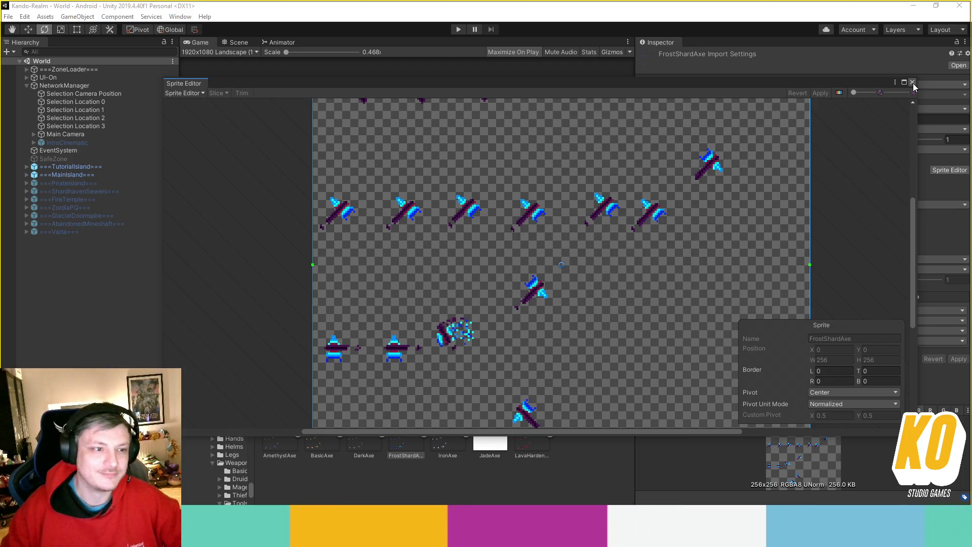
left_click(913, 82)
- Inspect the JadeAxe texture's import settings, then clear the selection
left_click(490, 437)
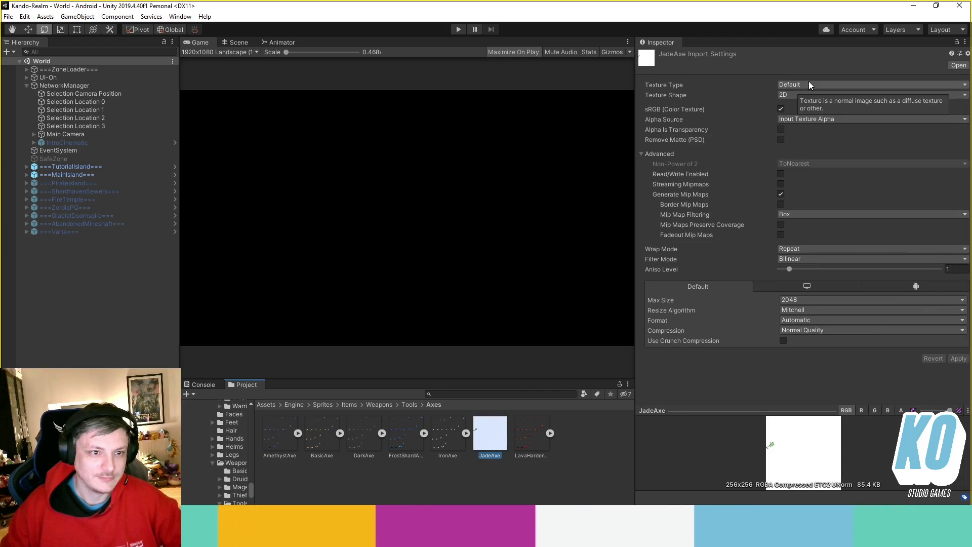
left_click(553, 500)
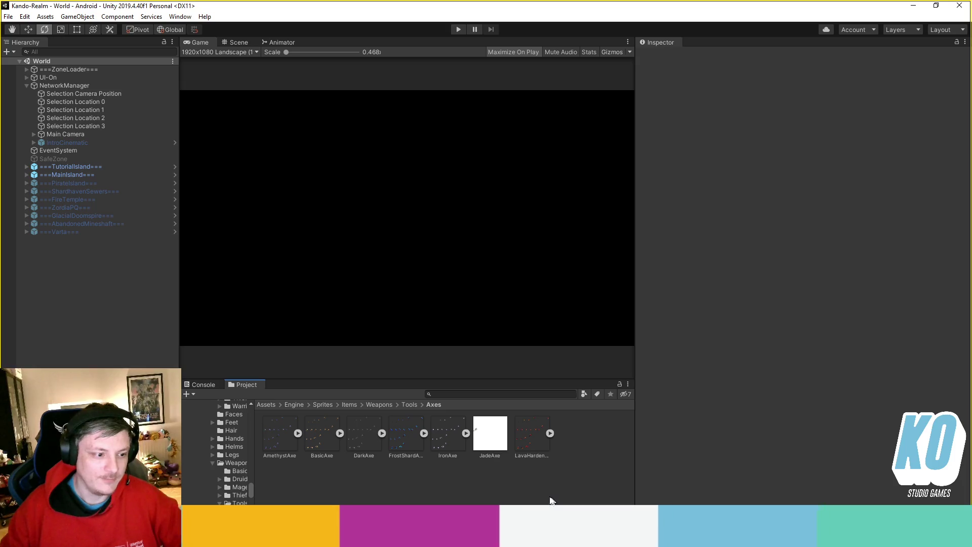
left_click(112, 353)
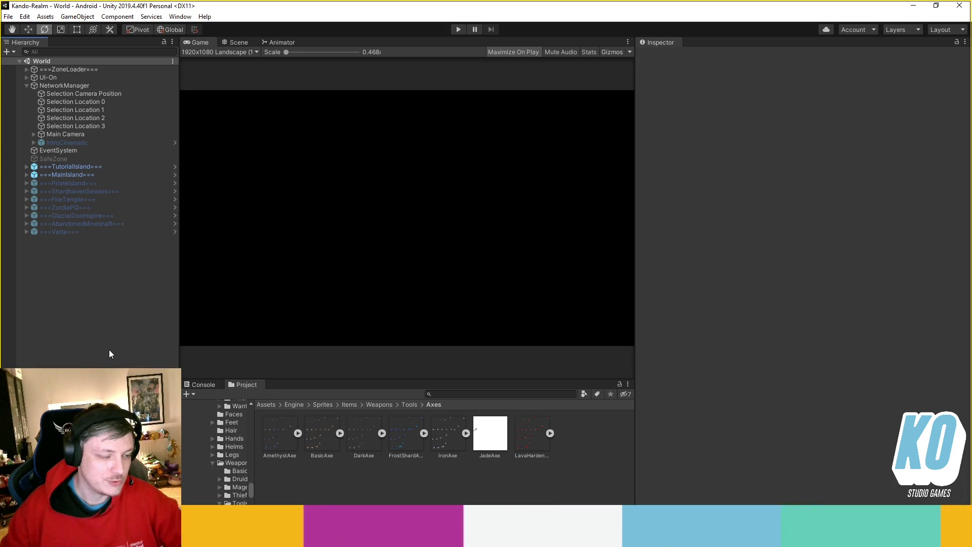
- Search the project for 'test' and show Test Legs Set inside its Test folder
left_click(492, 395)
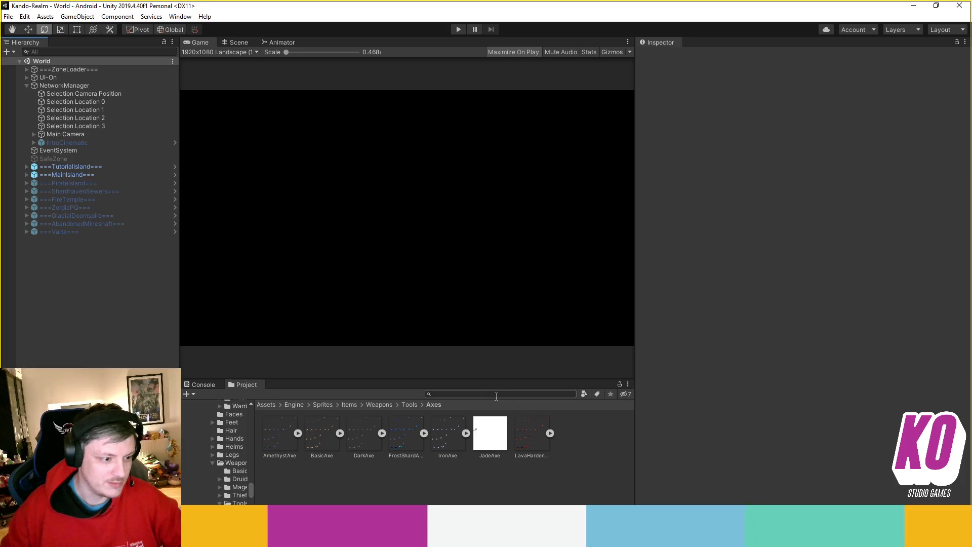
type("te")
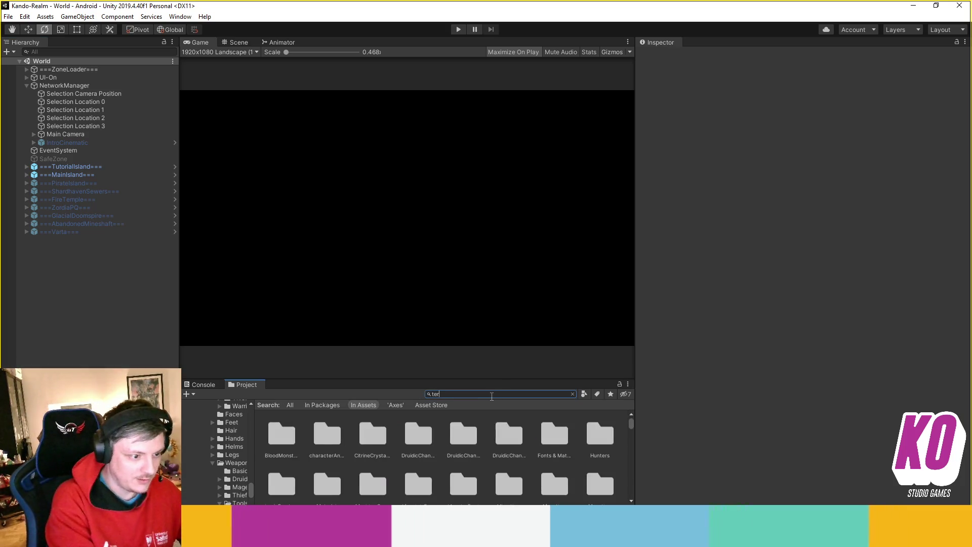
type("st")
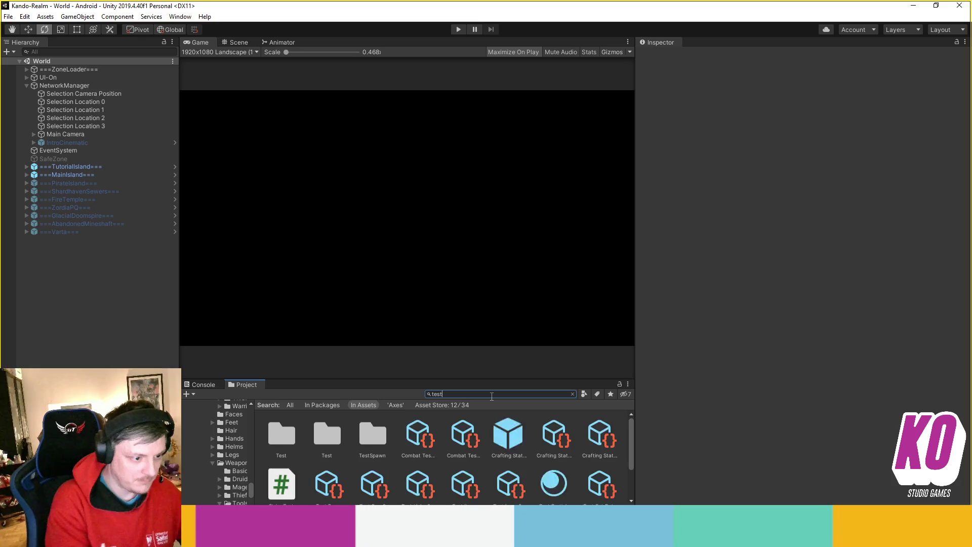
scroll(460, 454, "down", 2)
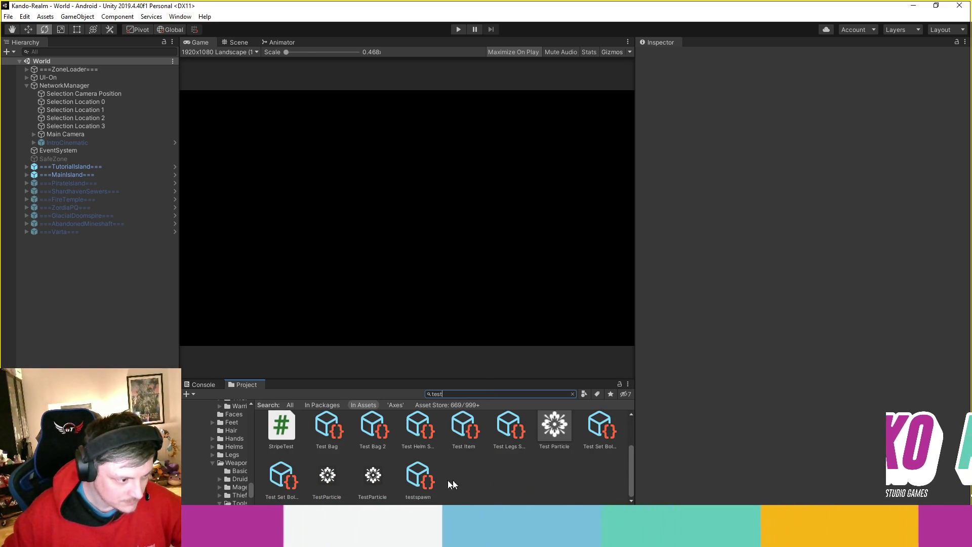
left_click(509, 429)
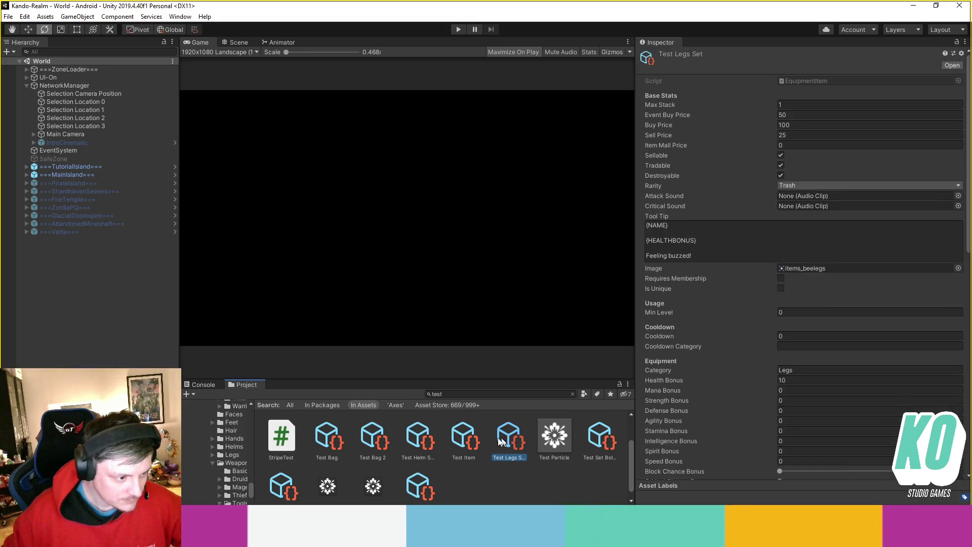
left_click(572, 393)
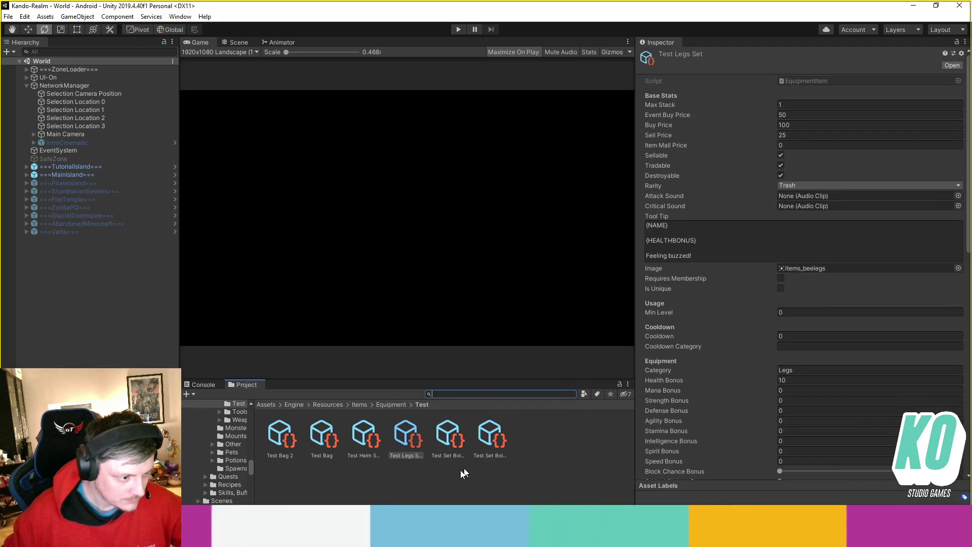
- Review the Test Bag, Test Bag 2, Helm Set, Legs Set and Set Bolster 1 and 2 items
left_click(363, 435)
left_click(280, 435)
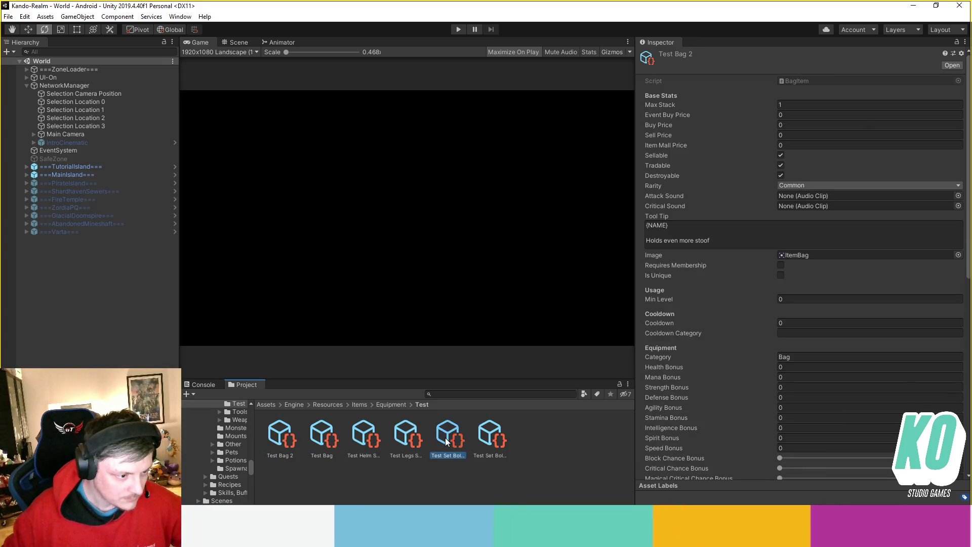
left_click(448, 437)
left_click(481, 440)
left_click(448, 436)
left_click(406, 436)
left_click(363, 436)
left_click(323, 435)
left_click(280, 435)
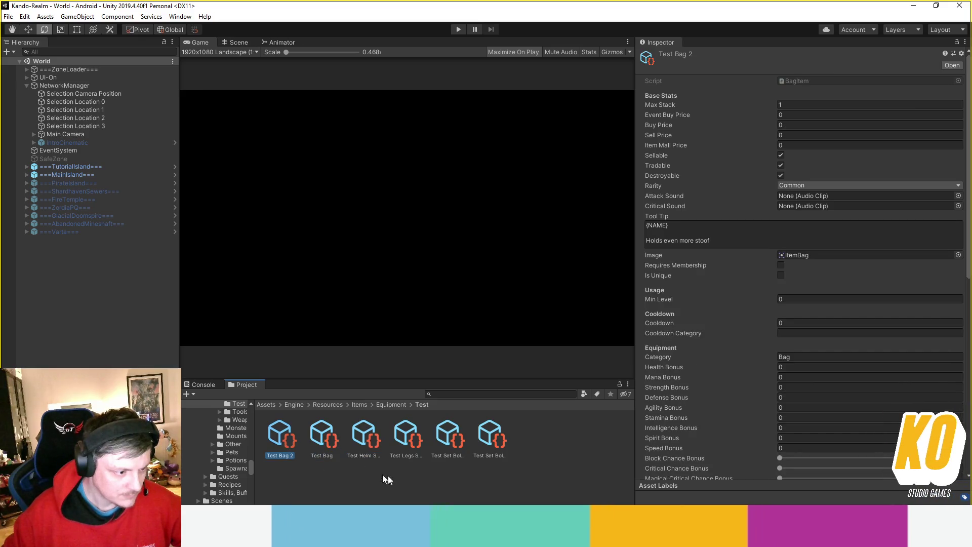
- Open Equipment > Weapon and review the Test Item weapon's settings, including its Slow effect
left_click(392, 404)
scroll(384, 436, "down", 3)
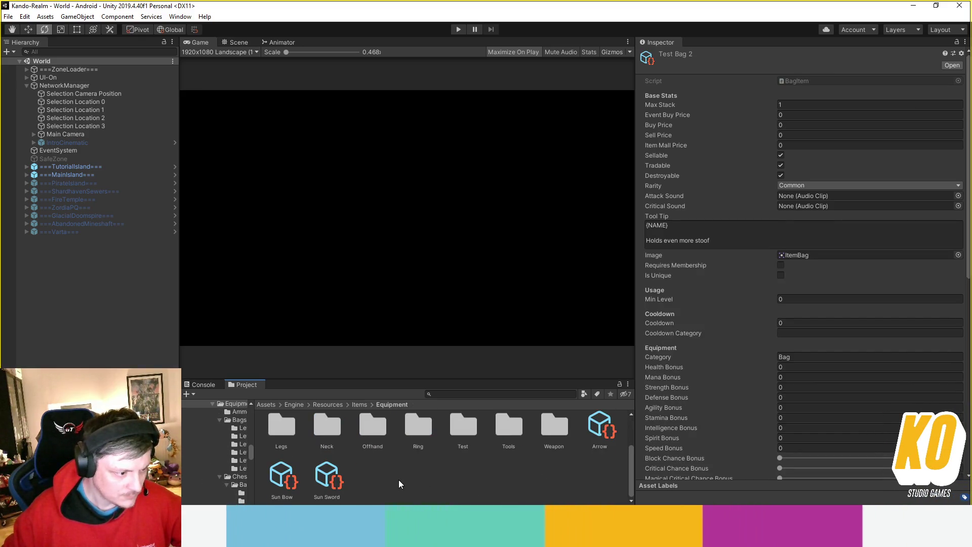
scroll(388, 482, "up", 2)
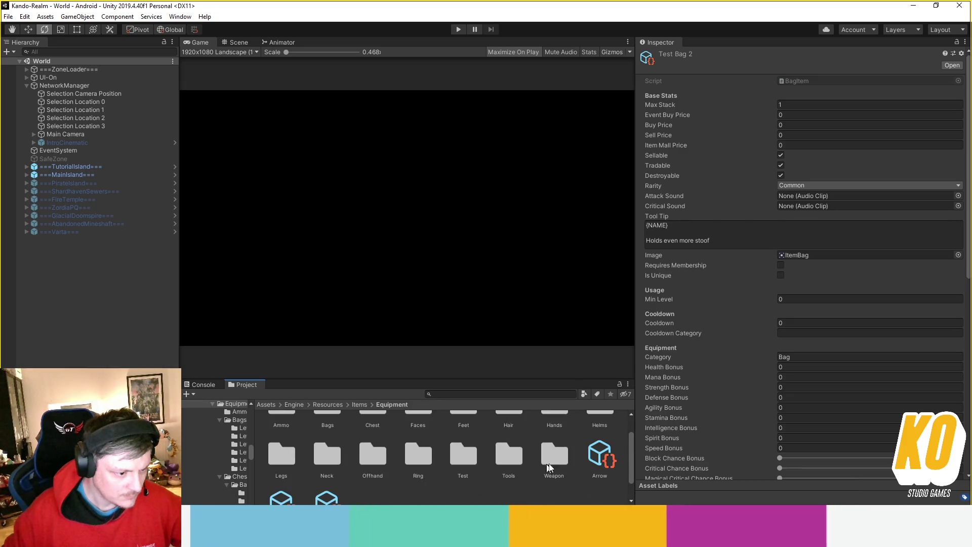
double_click(535, 468)
left_click(386, 483)
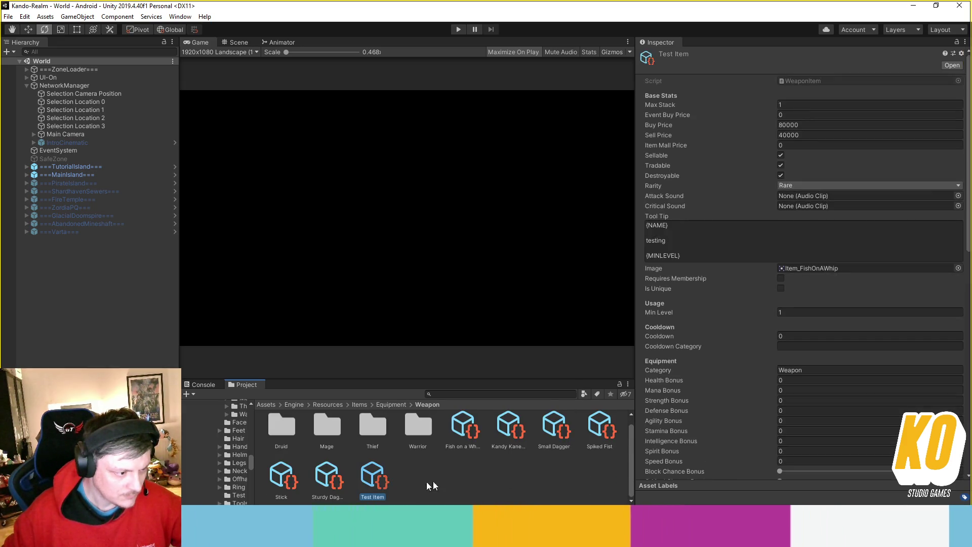
scroll(805, 253, "down", 10)
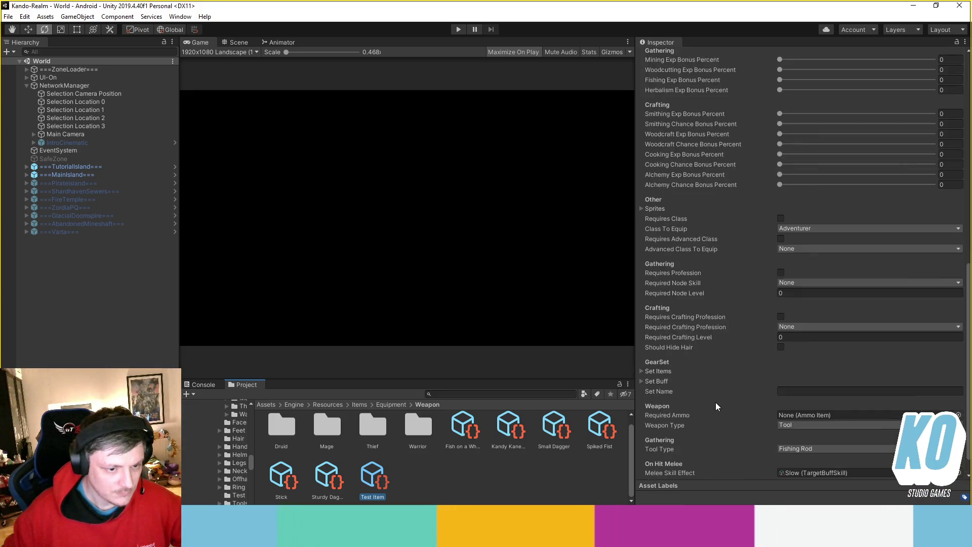
left_click(483, 491)
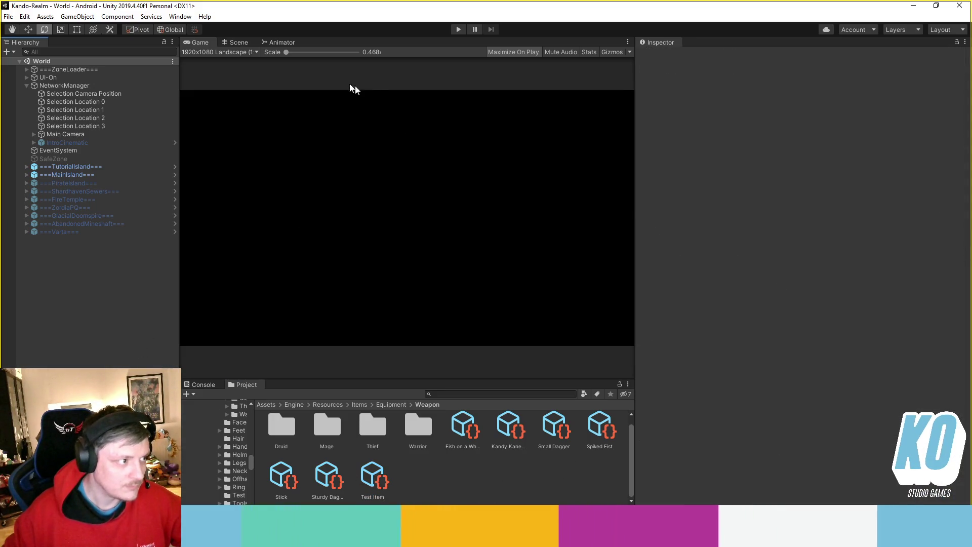
- Enter play mode and select the username field on the Kando Realm login screen
left_click(460, 30)
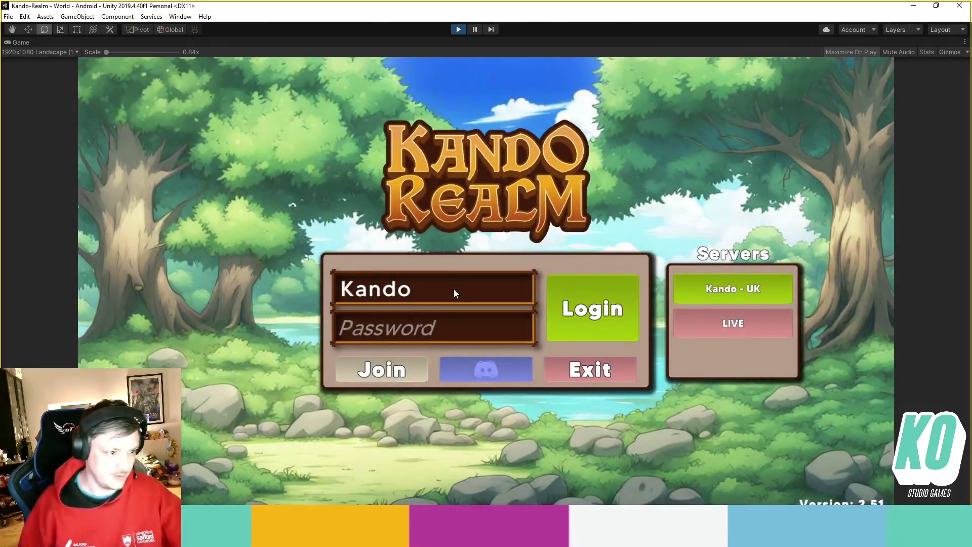
left_click(464, 291)
- Enter the test account's username and password on the login screen
type("Tester")
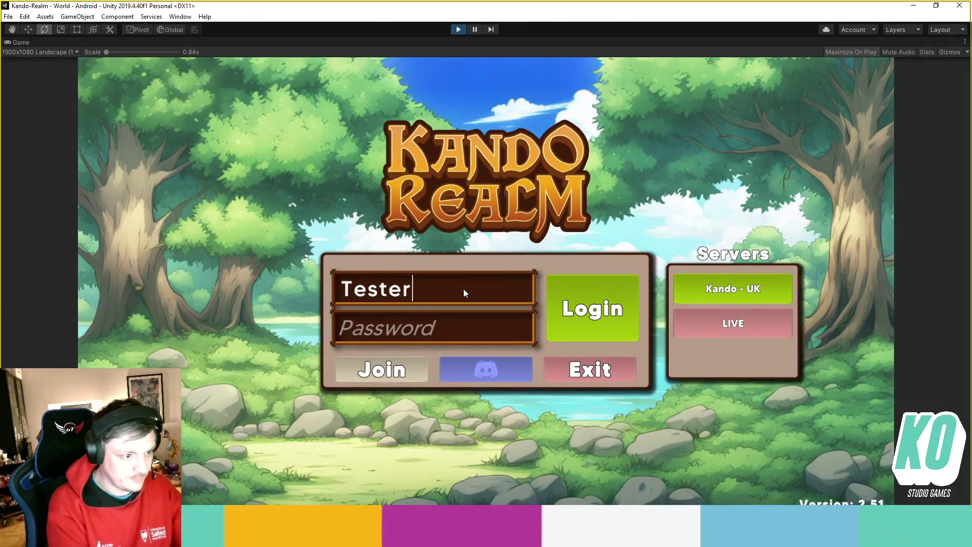
key("Tab")
type("******")
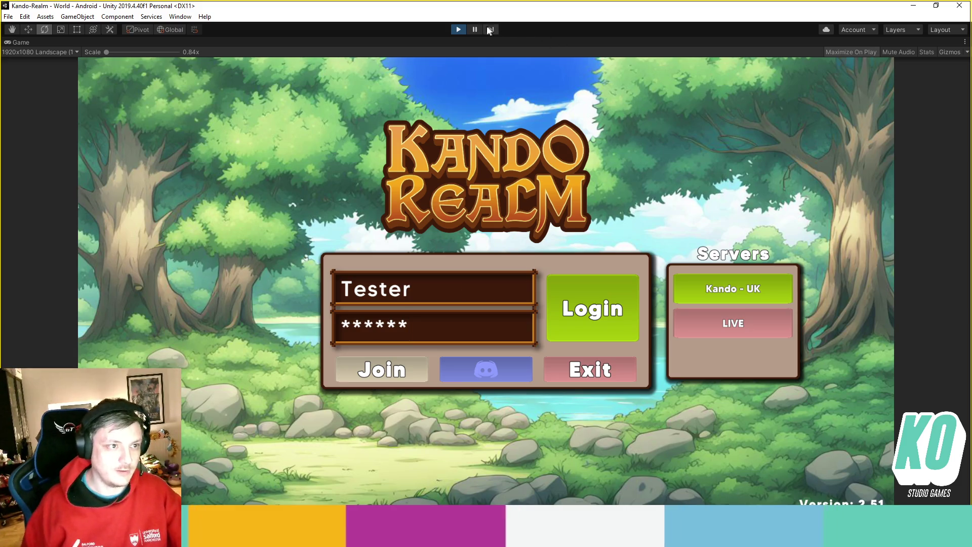
- Select PlayerServerPanel via a 'serv' hierarchy search, resume, and launch as both server and player
left_click(489, 29)
left_click(156, 52)
type("serv")
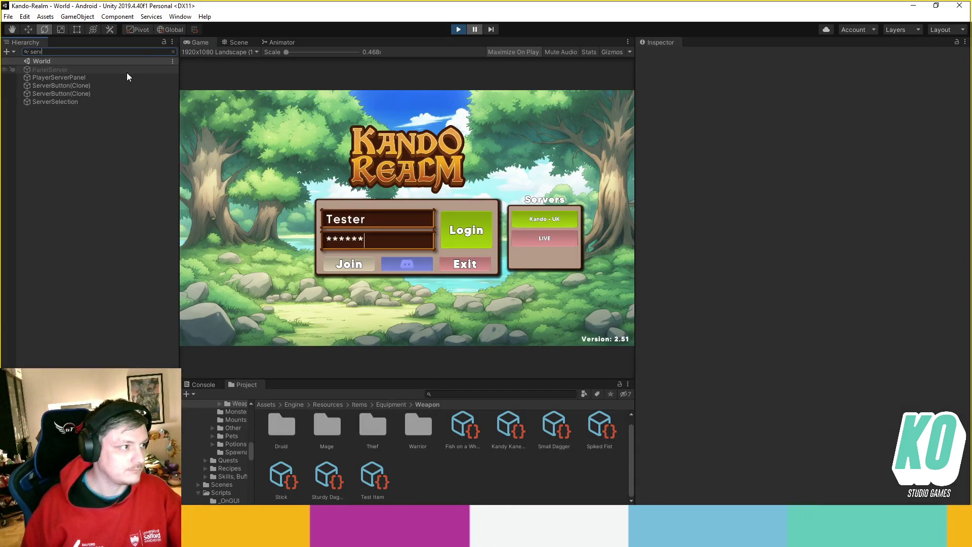
left_click(126, 77)
left_click(474, 29)
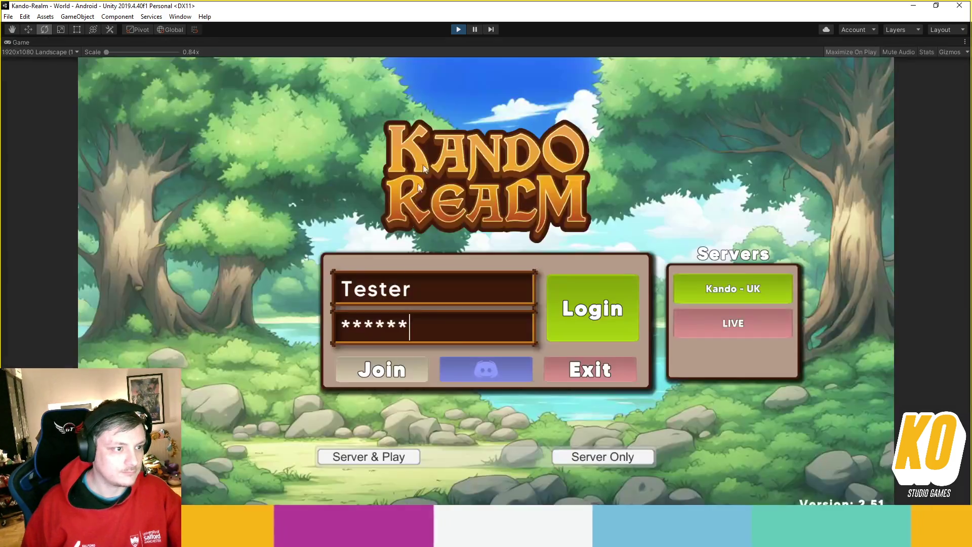
left_click(381, 454)
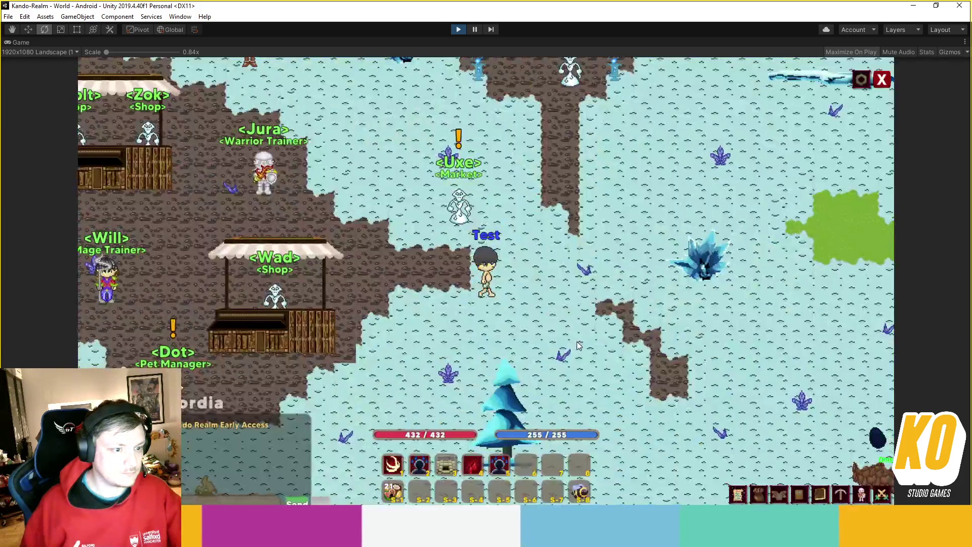
- Open the inventory, walk past Hunter Cid to Mikey, and start typing 'tem Test Item'
key("i")
key("d")
key("s")
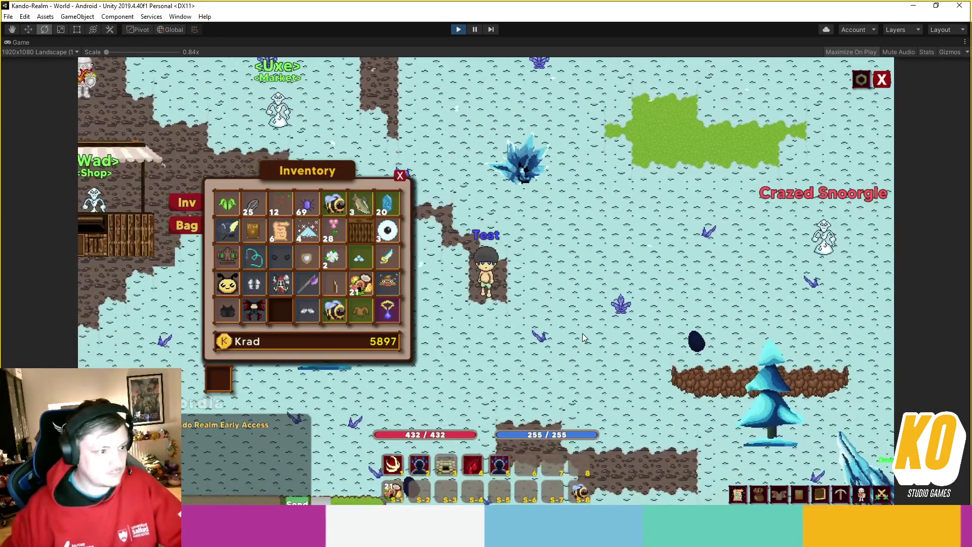
key("d")
key("s")
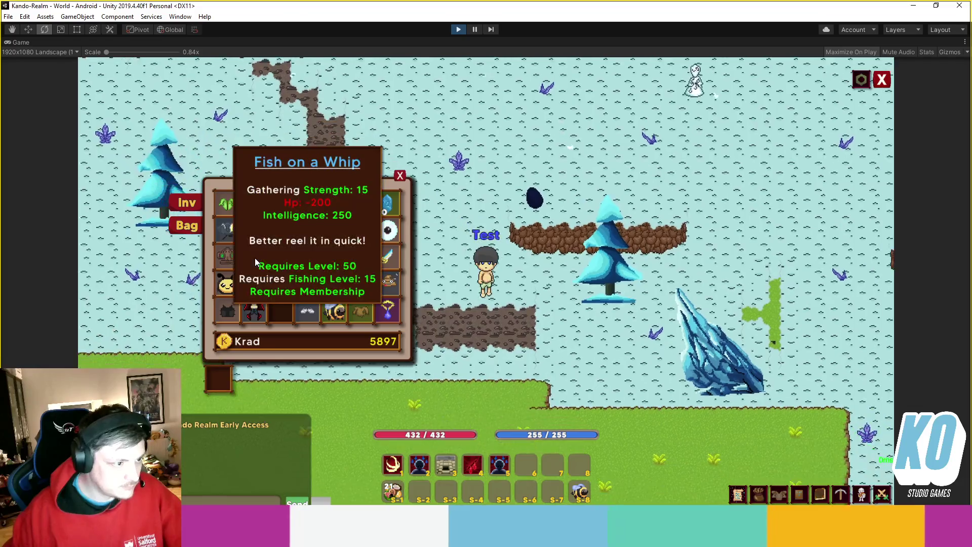
key("d")
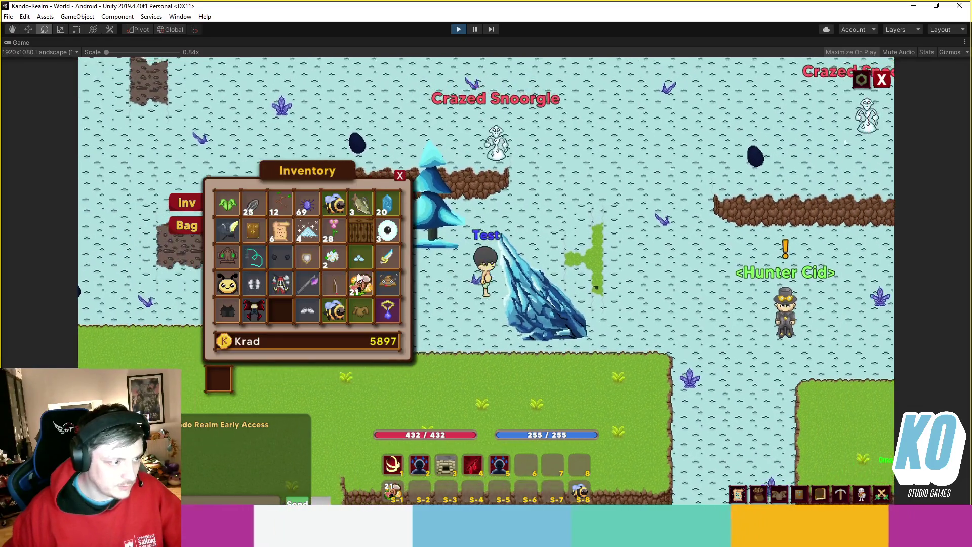
key("d")
key("w")
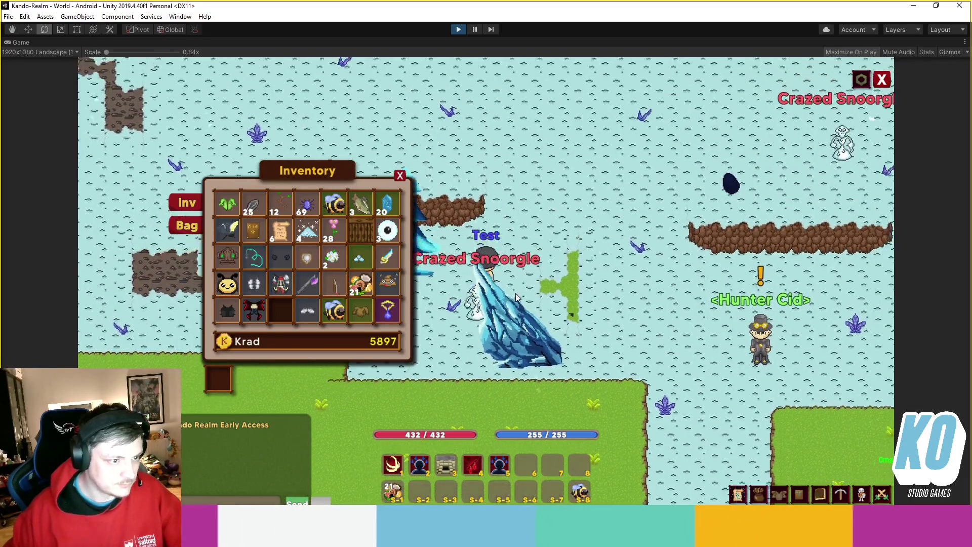
key("d")
key("s")
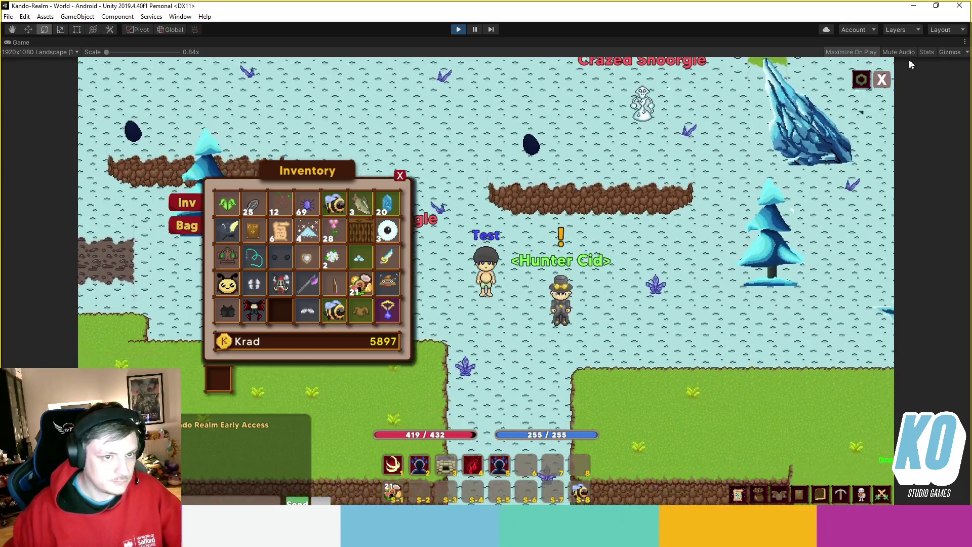
key("s")
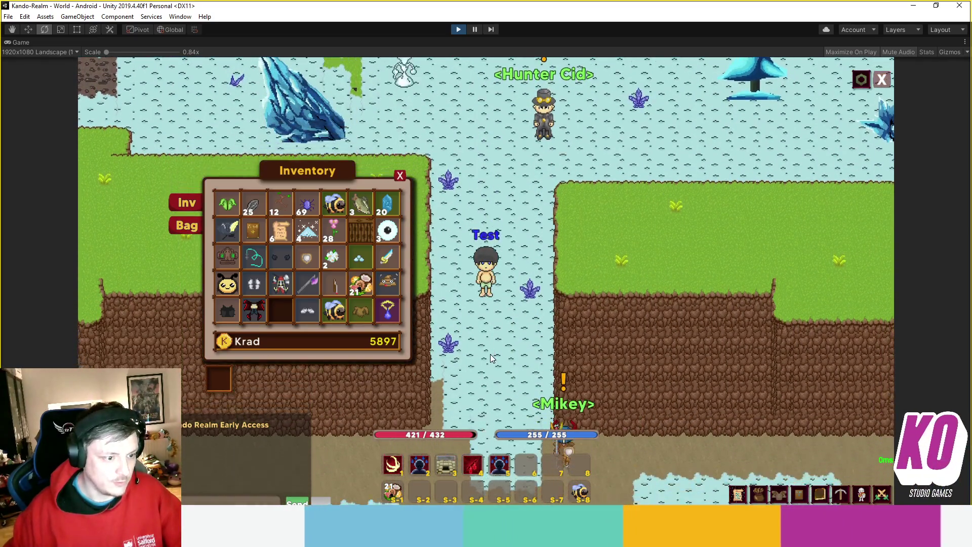
key("s")
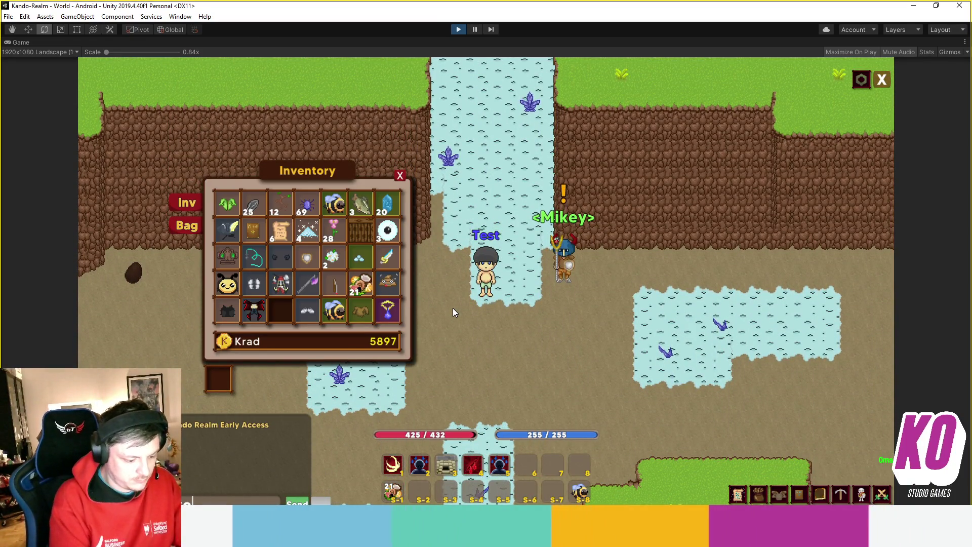
type("ritem Test ")
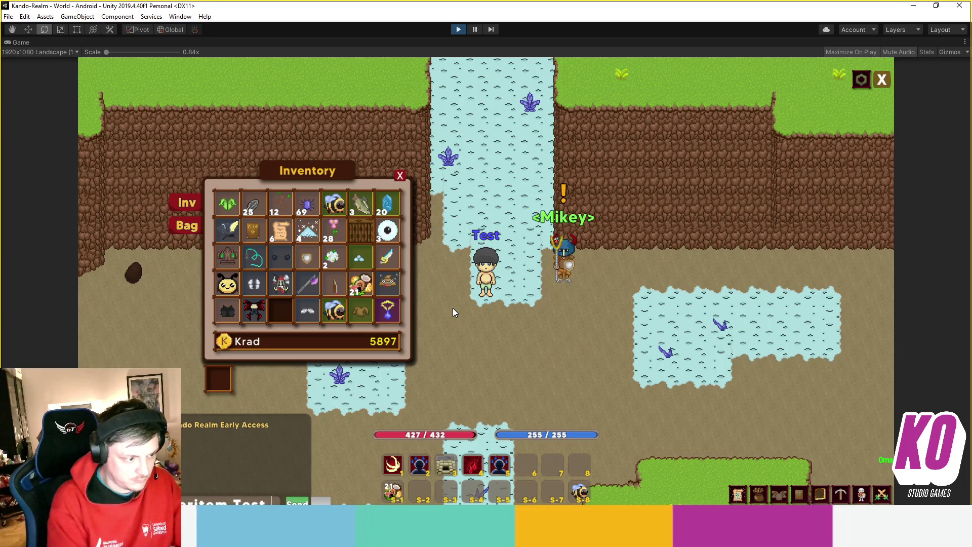
type("Item")
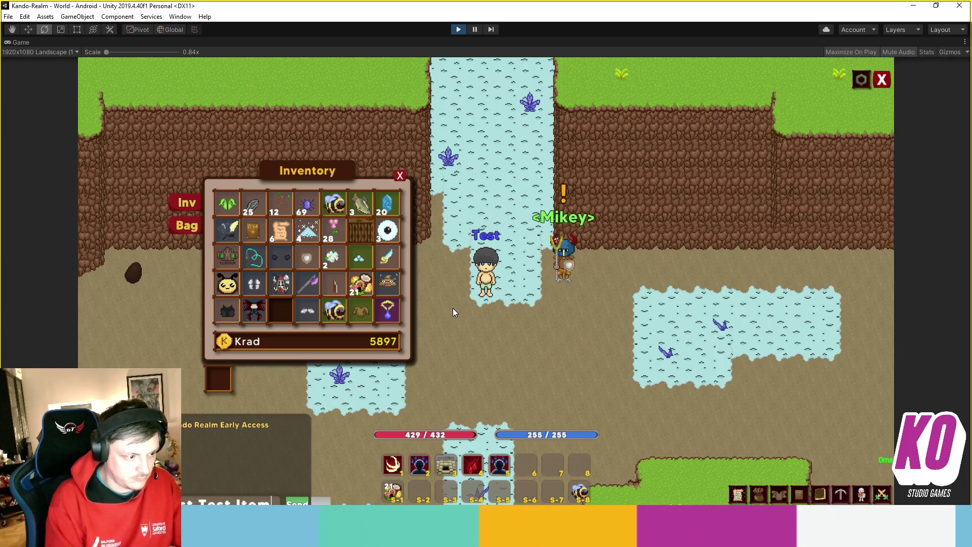
- Spawn the Test Item with the chat command, walk down-left, and equip it as the weapon
key("Return")
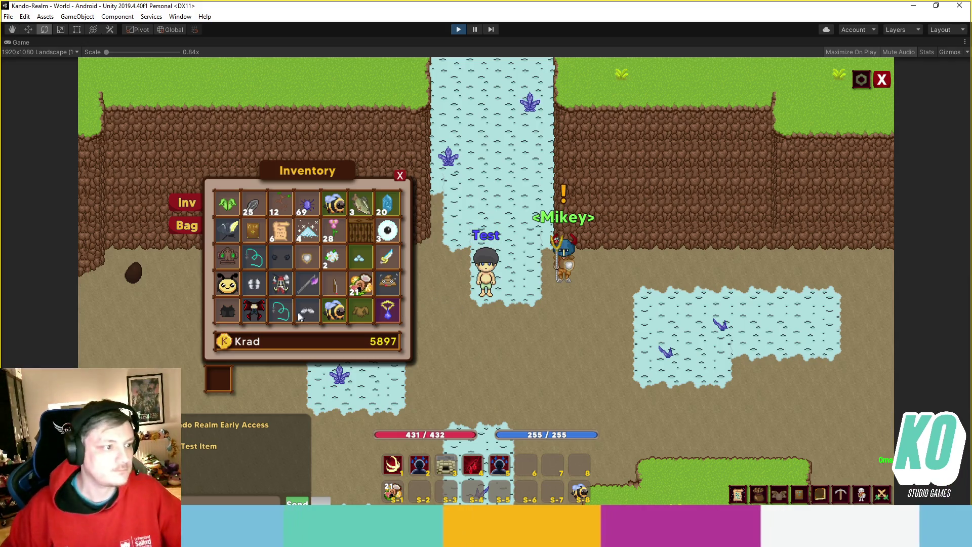
mouse_move(285, 316)
key("s")
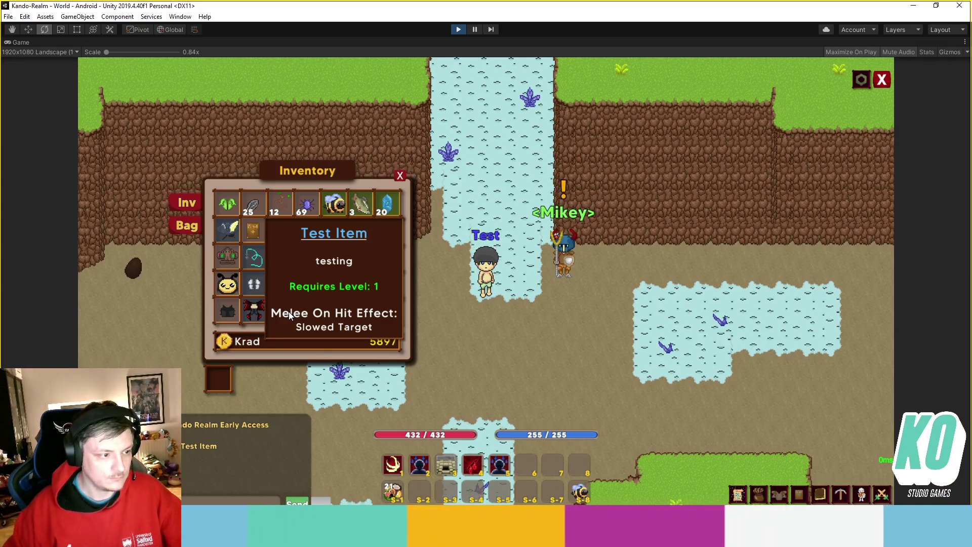
key("a")
key("s")
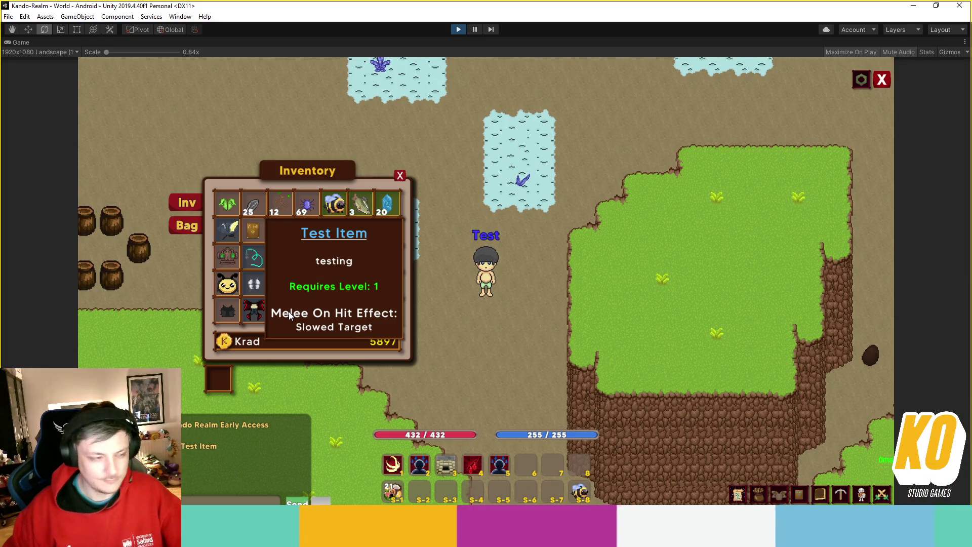
key("a")
key("w")
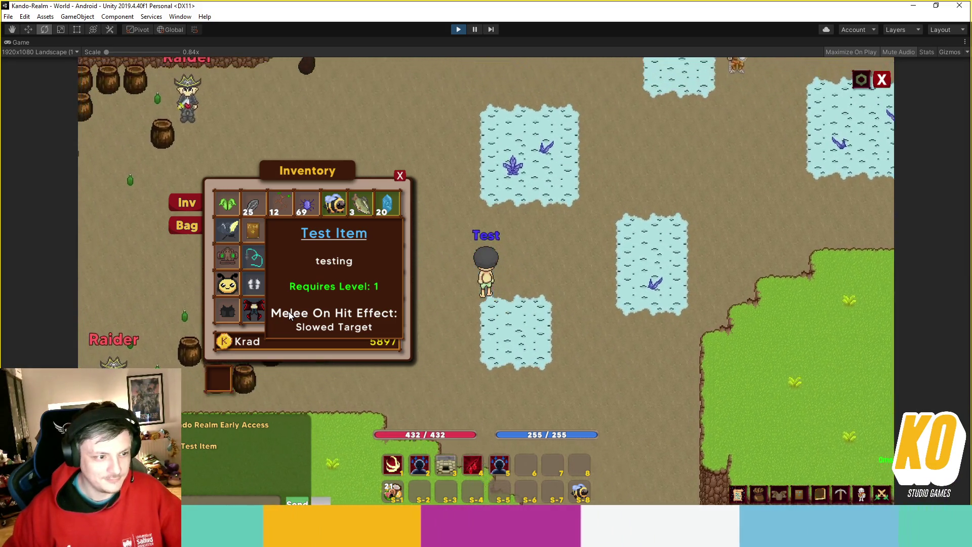
key("a")
key("s")
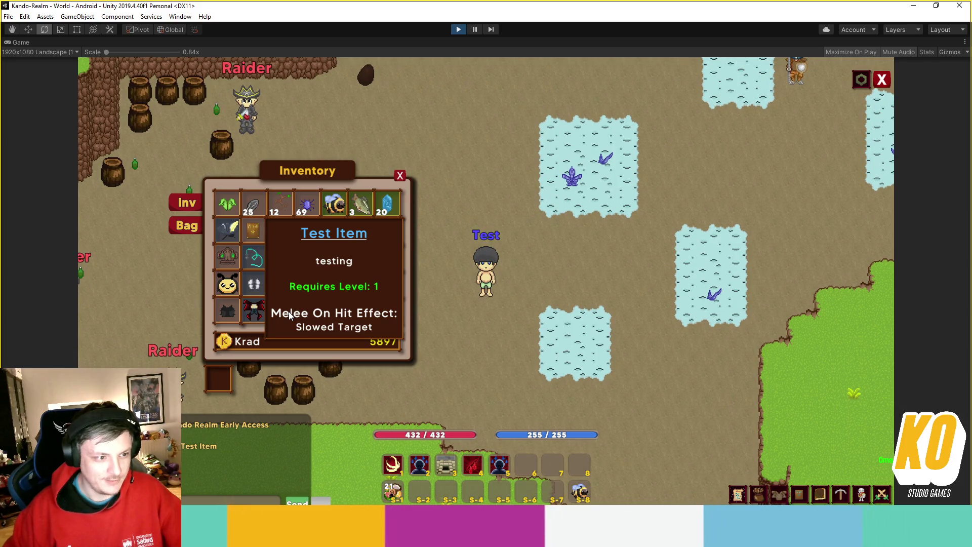
left_click(289, 315)
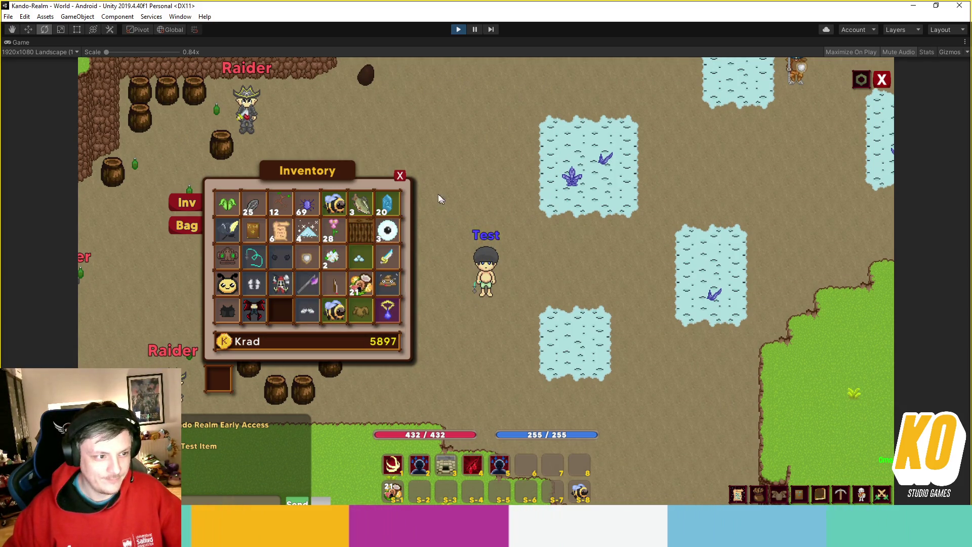
- Walk toward the Raiders, target the nearby Raider, and attack it
key("w")
left_click(400, 176)
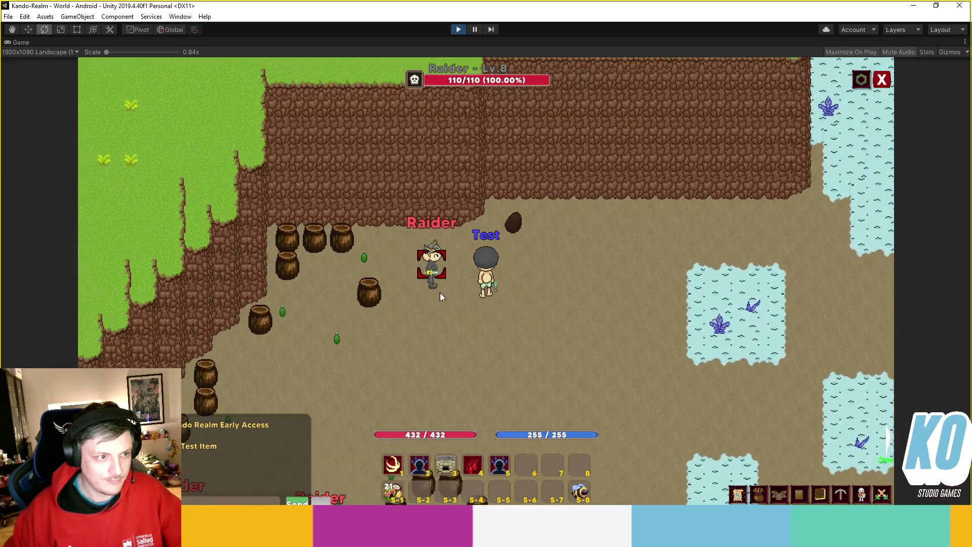
left_click(440, 297)
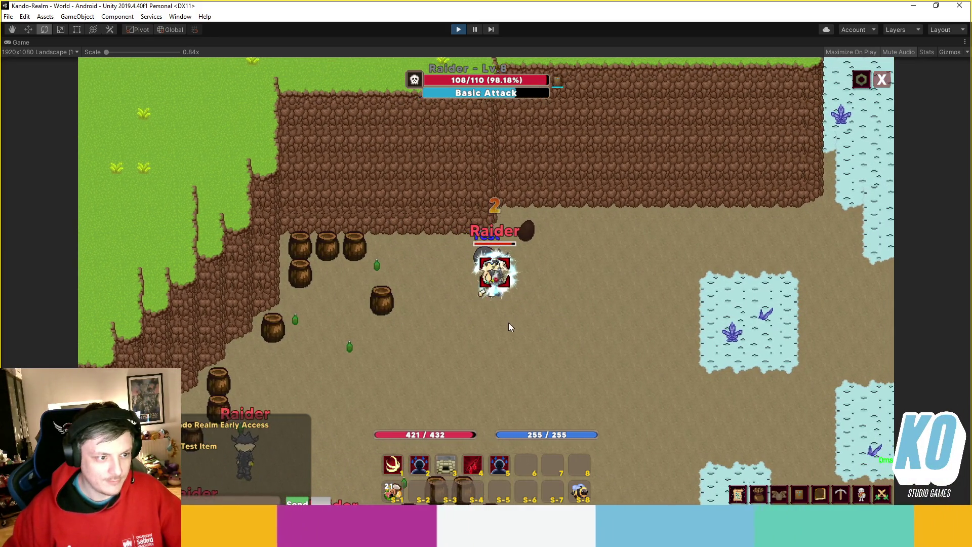
- Walk the character down-right away from the Raider, past it northward, then back up-left
key("s")
key("d")
key("s")
key("d")
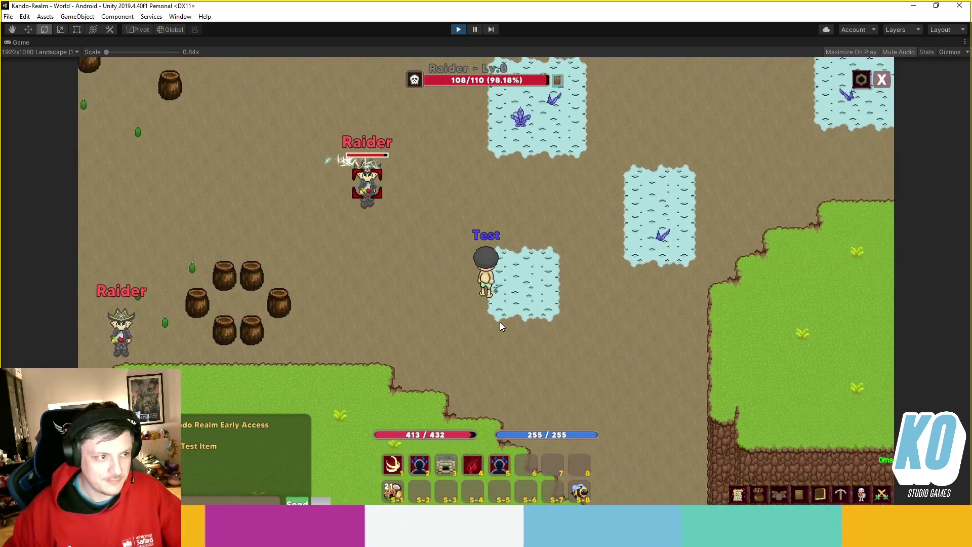
key("w")
key("d")
key("s")
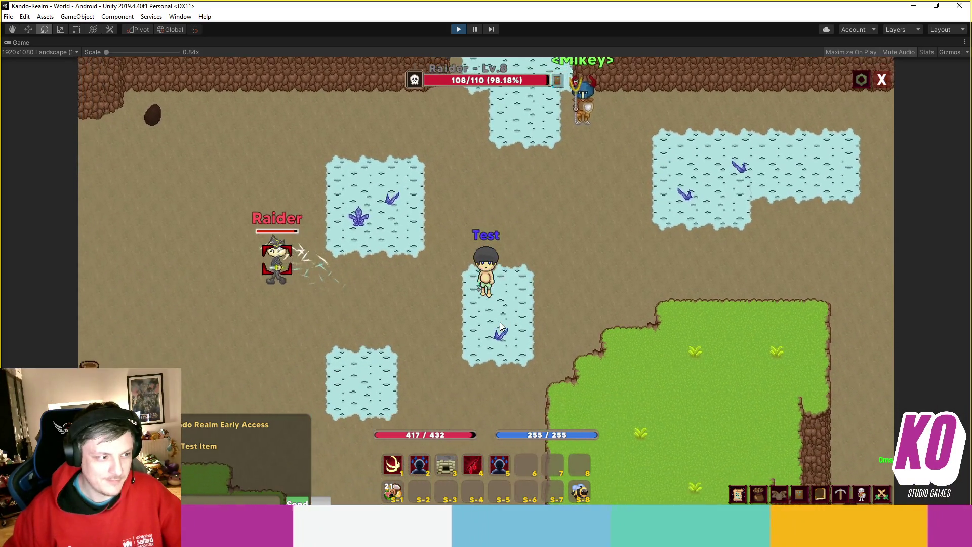
key("s")
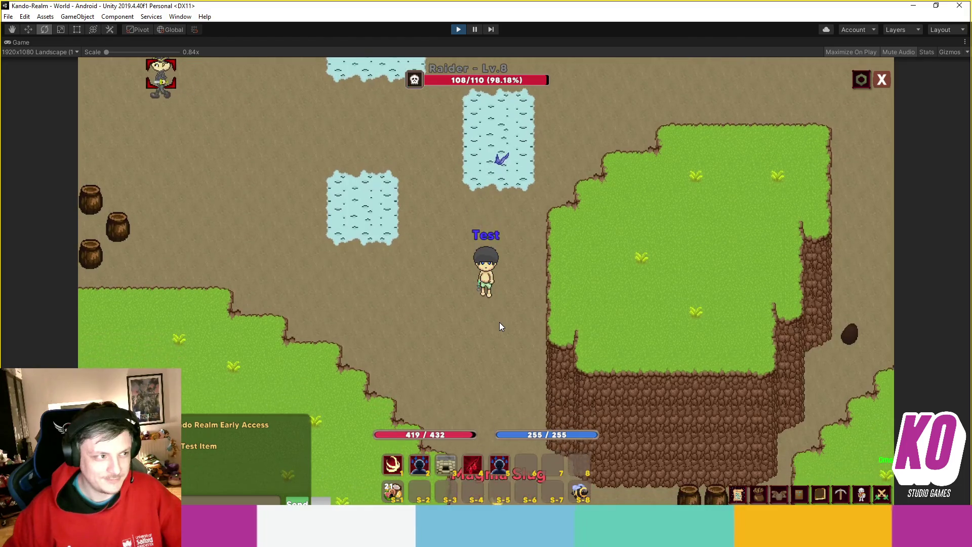
key("w")
key("a")
- Check the equipped Test Item's Slowed Target tooltip in the character sheet
key("i")
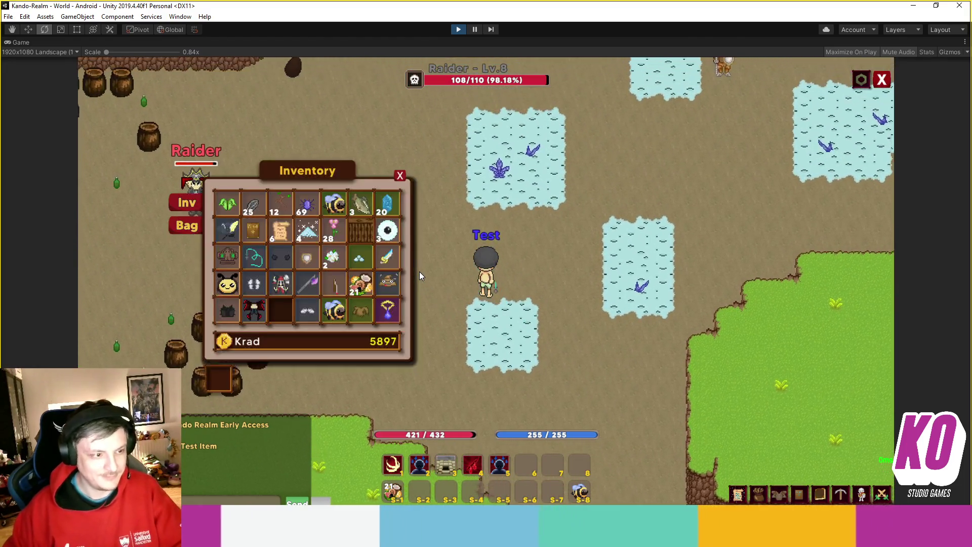
key("i")
key("c")
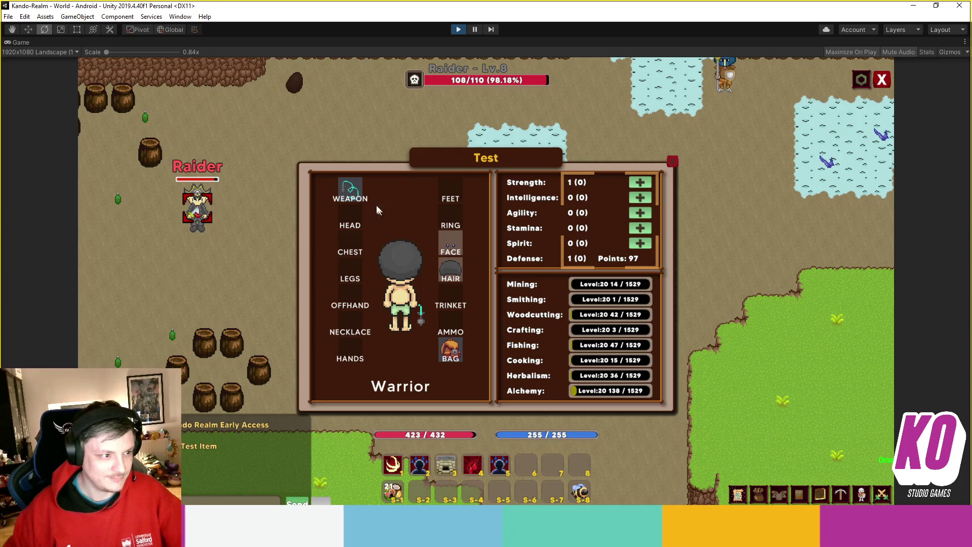
mouse_move(357, 190)
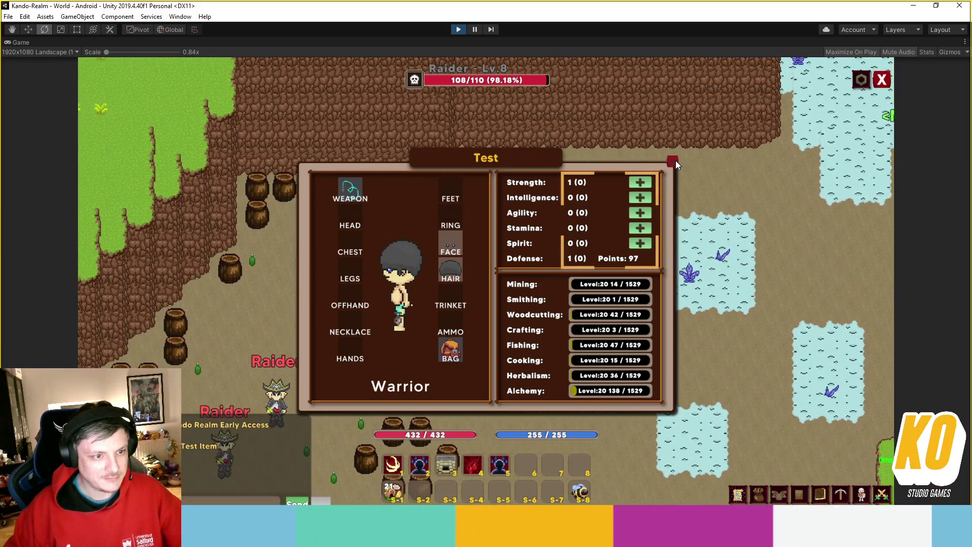
key("c")
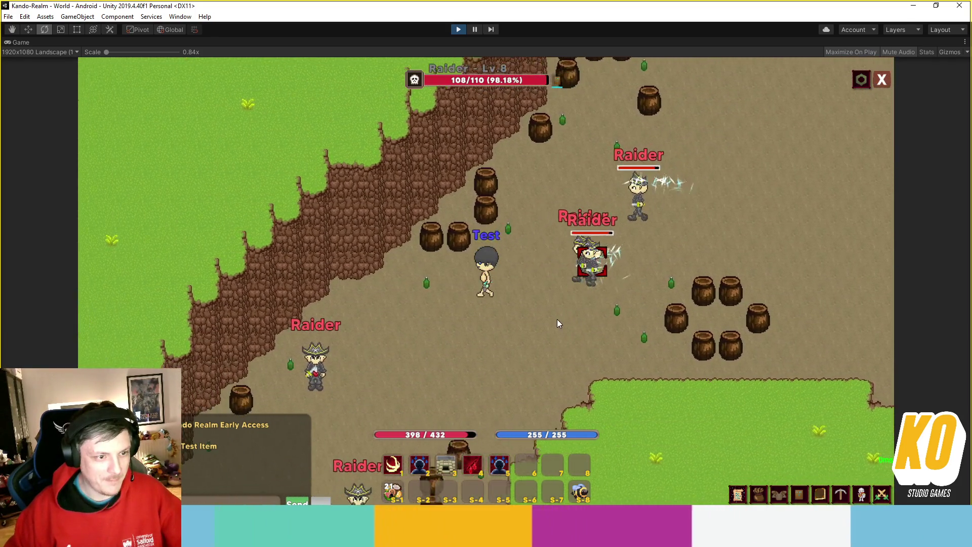
- Attack the Raiders, then walk up-right, right, down-right and down-left while the Raider follows
left_click(549, 224)
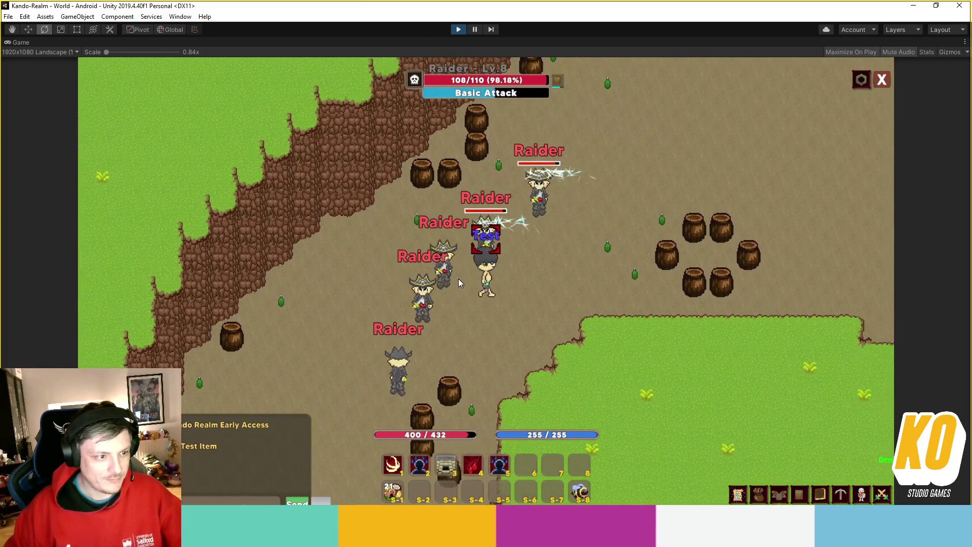
key("w+d")
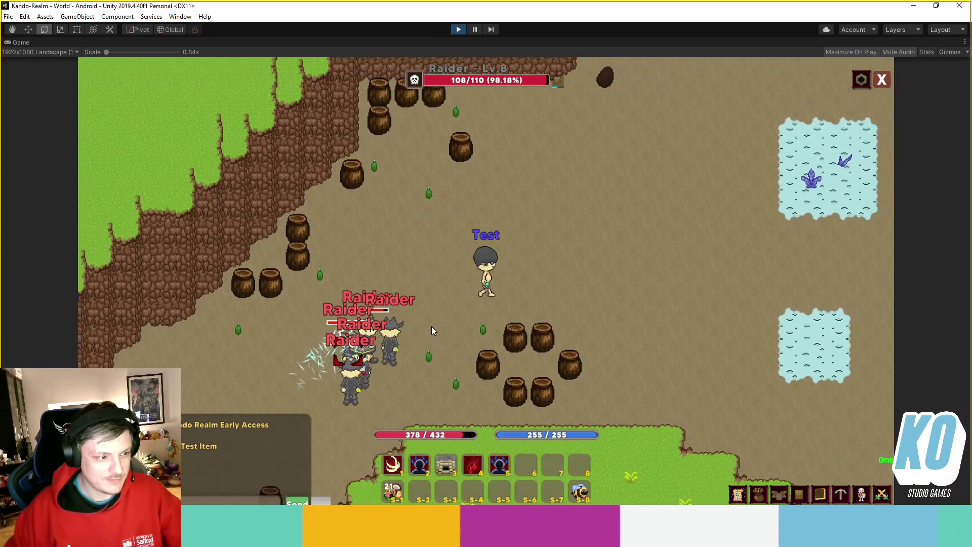
key("w+d")
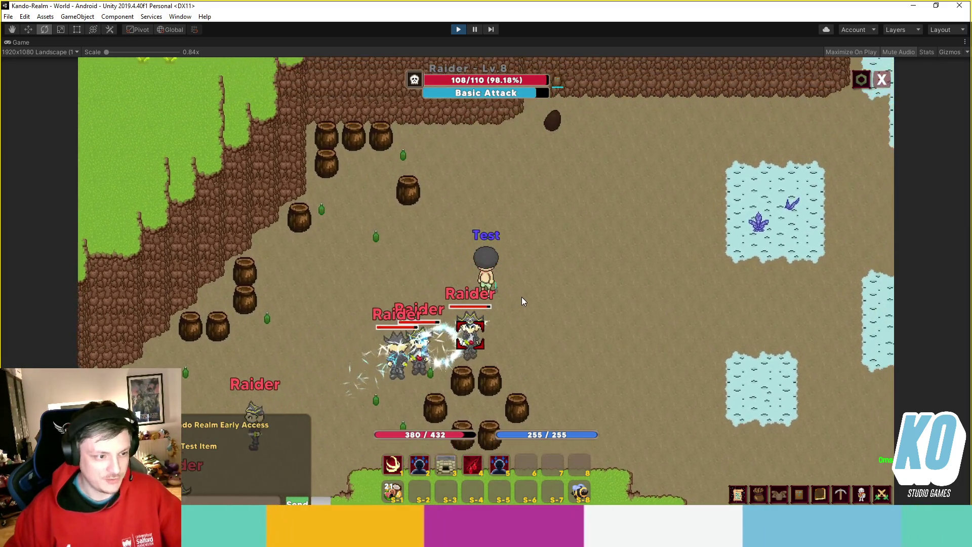
key("d")
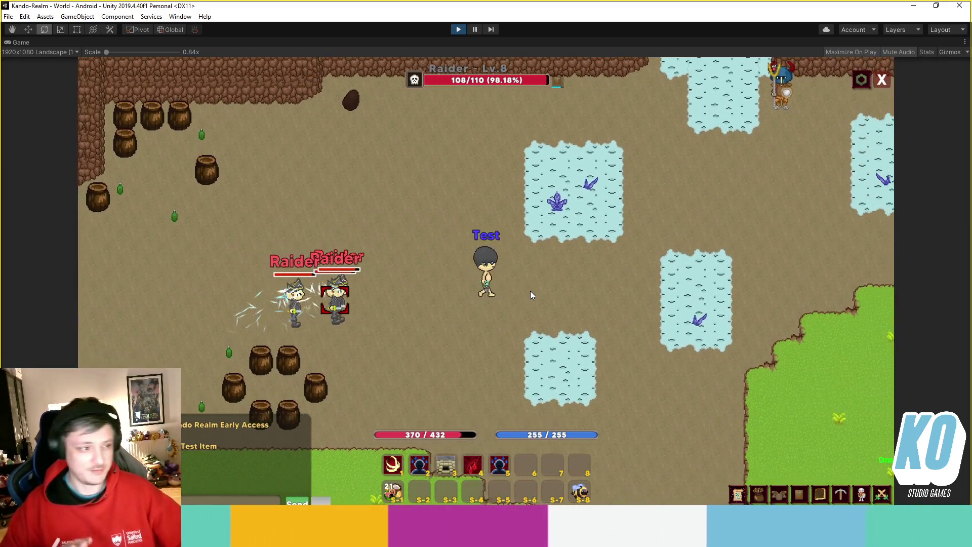
key("s+d")
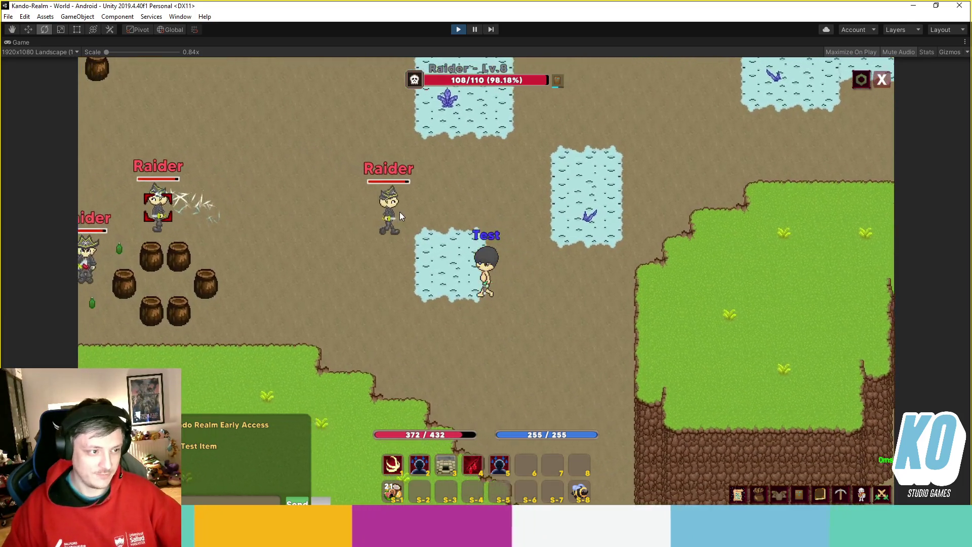
key("w+d")
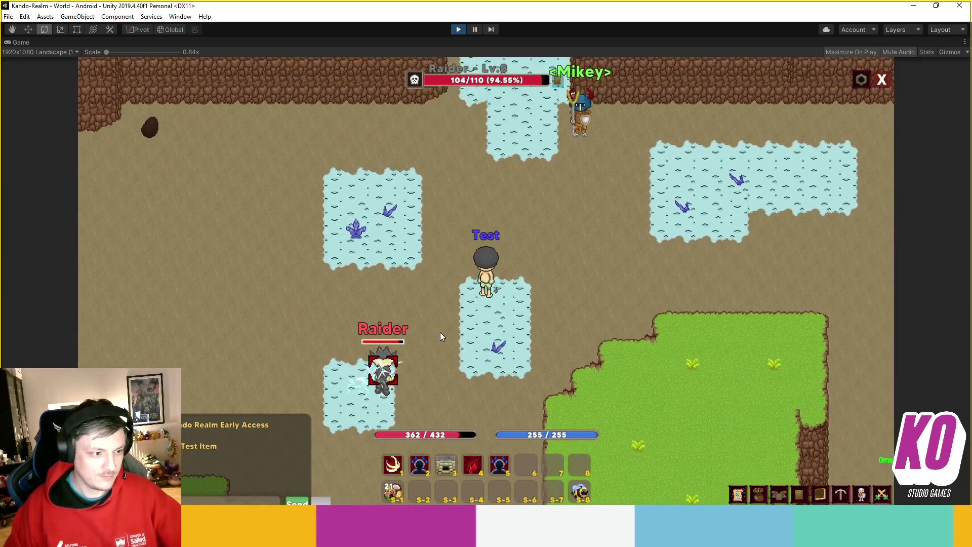
key("s+a")
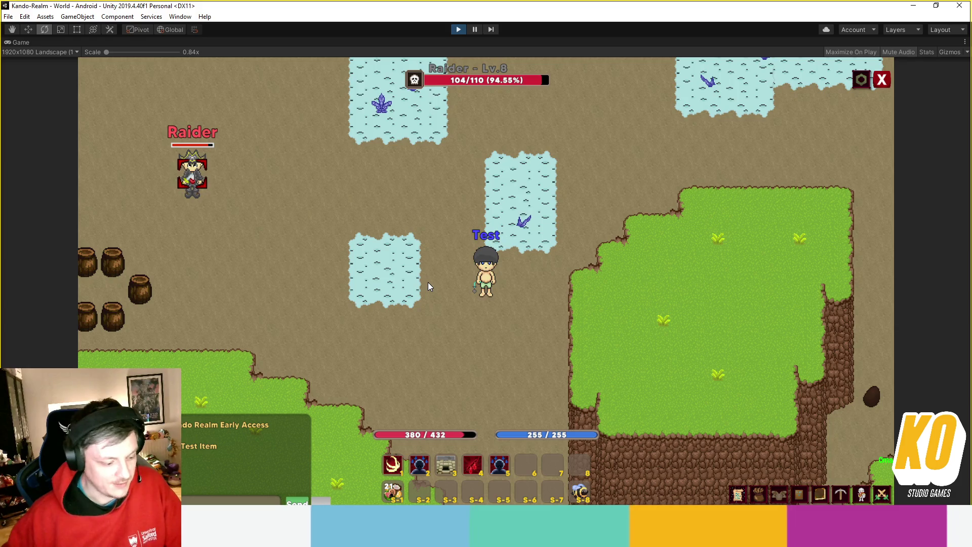
- Check the character panel's weapon tooltip for the Test Item's Slowed Target melee on-hit effect
key("i")
key("i")
key("c")
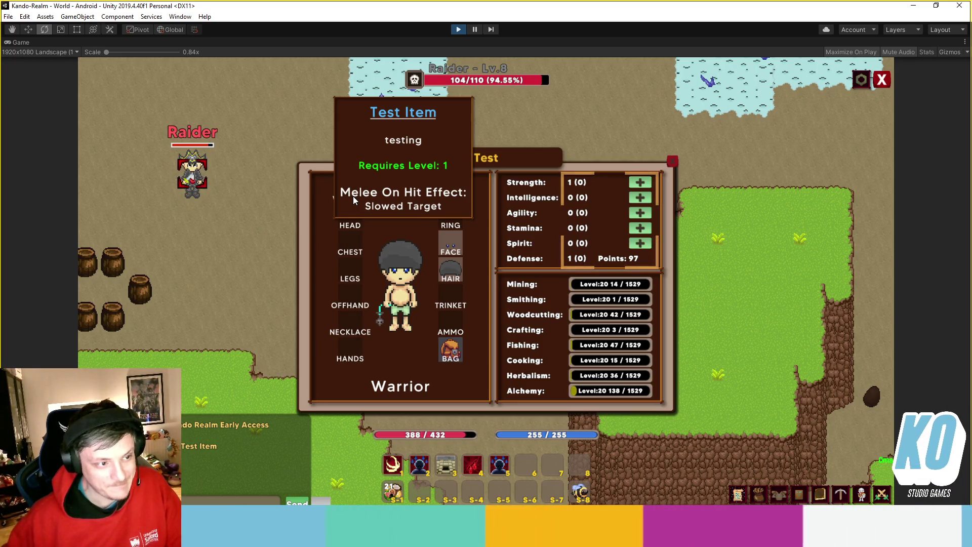
key("c")
key("c")
key("c")
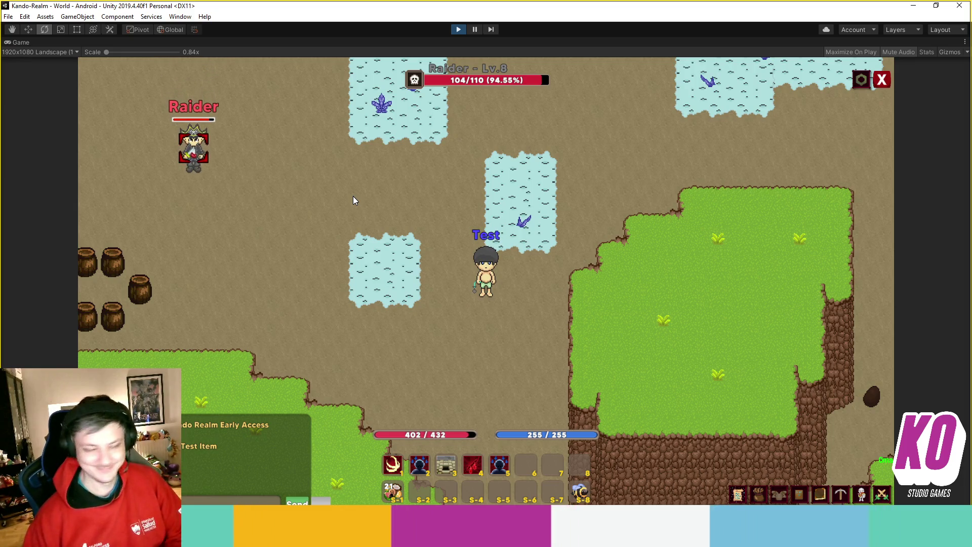
- Walk the character north with the movement keys, then open the inventory
key("w")
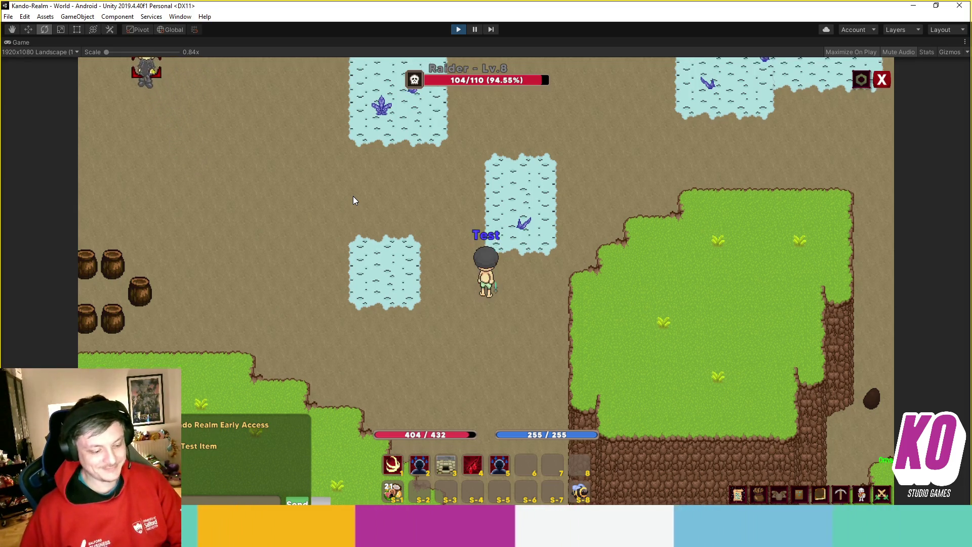
key("w+d")
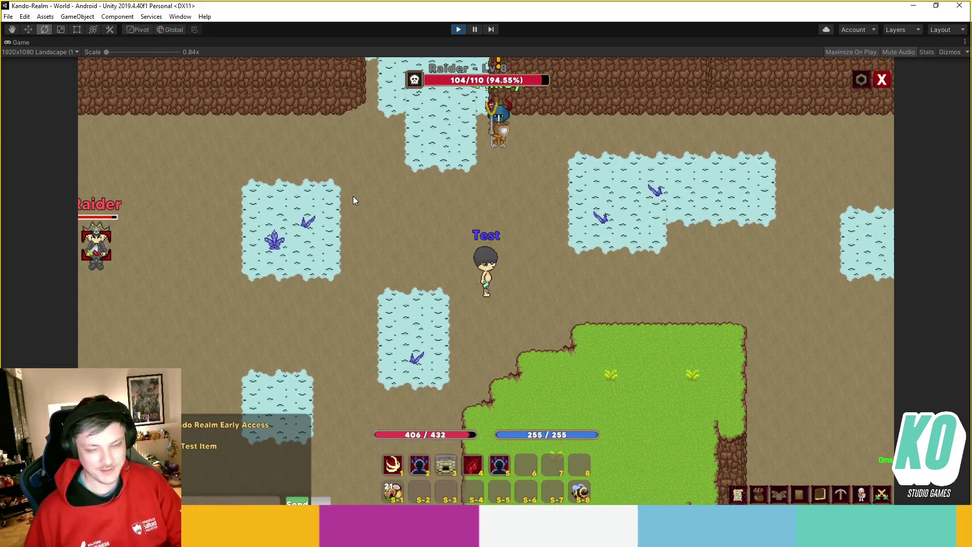
key("w+a")
key("s")
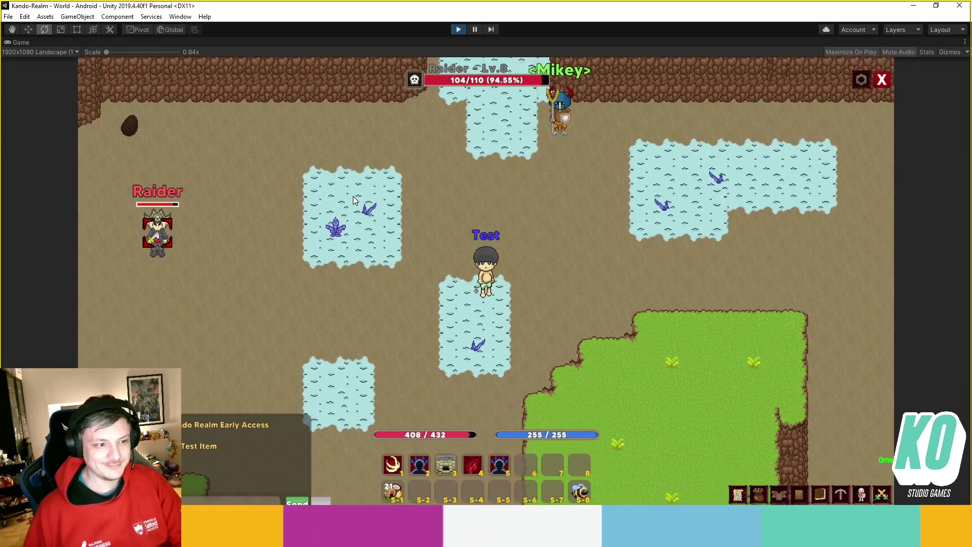
key("s+d")
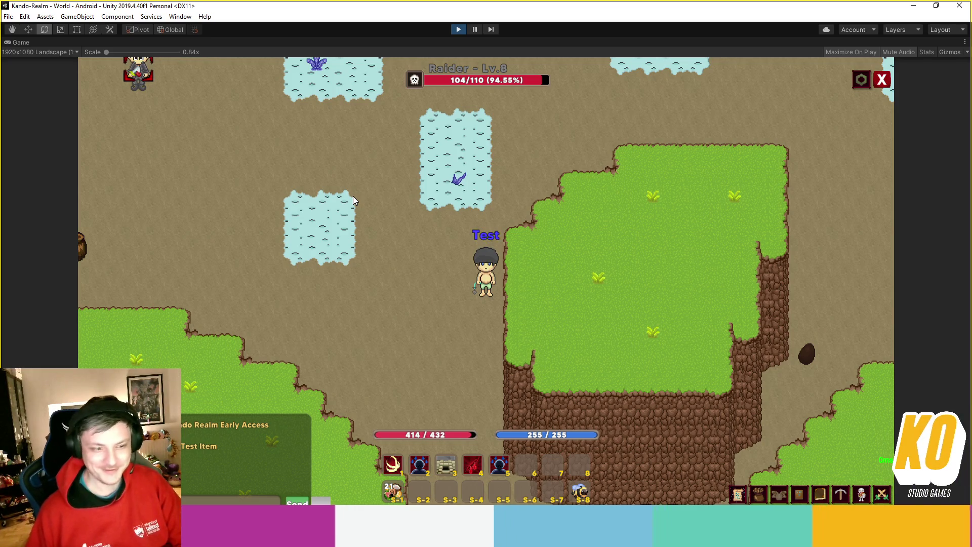
key("w+d")
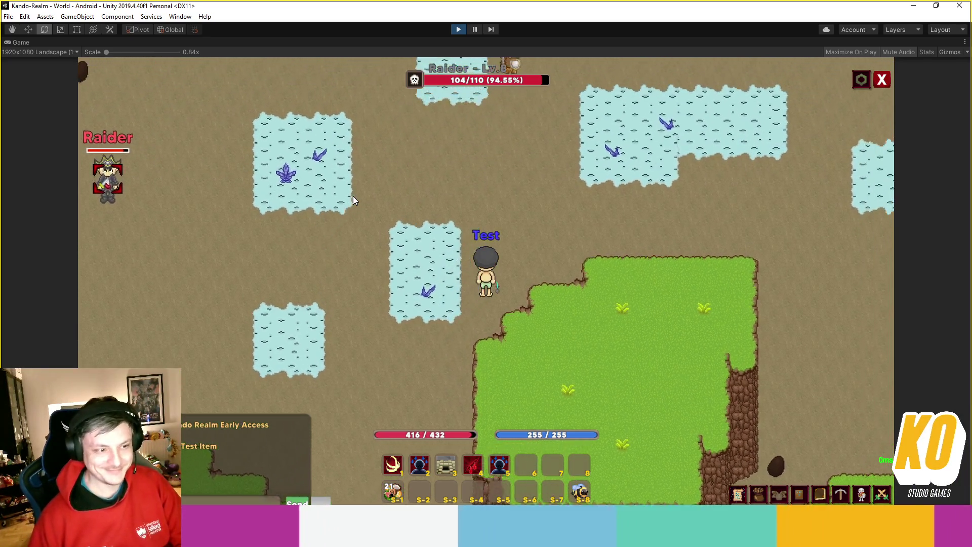
key("w+d")
left_click(354, 200)
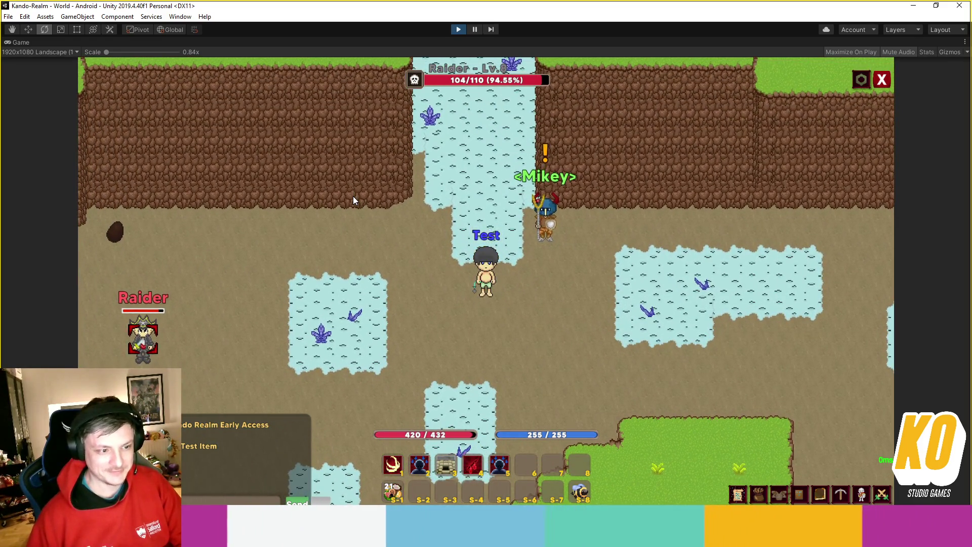
key("i")
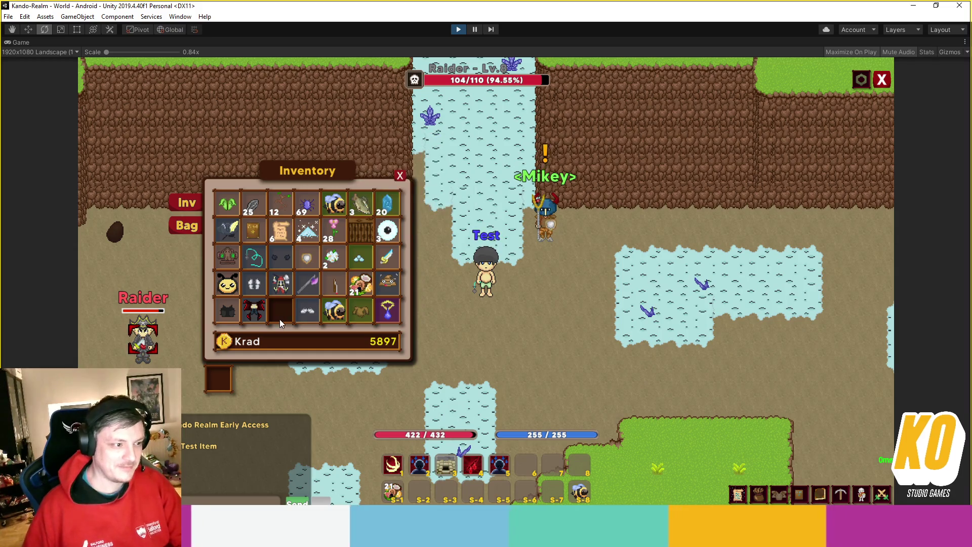
- Close the inventory and walk Test up the ice path to the market vendor Uxe
key("i")
key("c")
key("c")
left_click(461, 197)
mouse_move(460, 198)
left_mouse_down()
mouse_move(467, 215)
mouse_move(409, 217)
left_mouse_up()
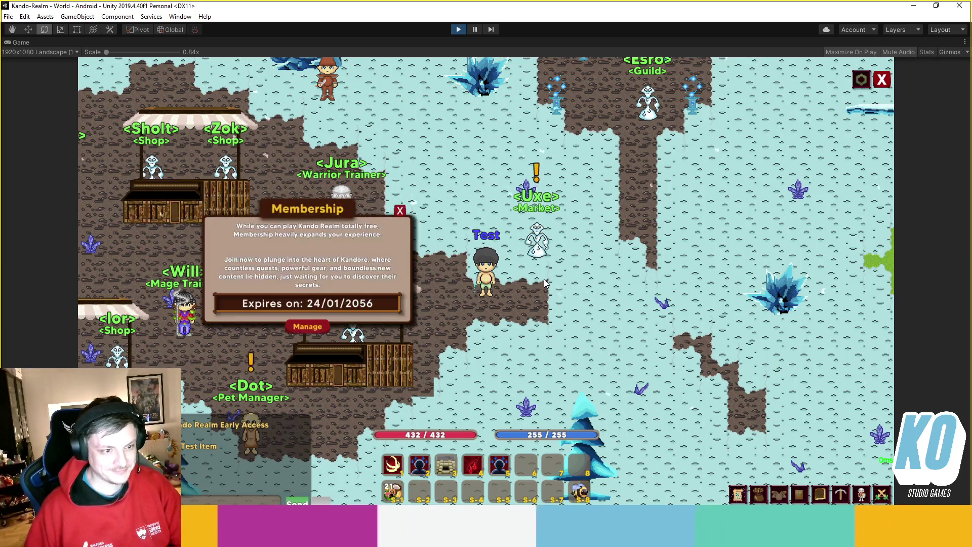
- Glance at the character stats and quests panels, then close them
key("c")
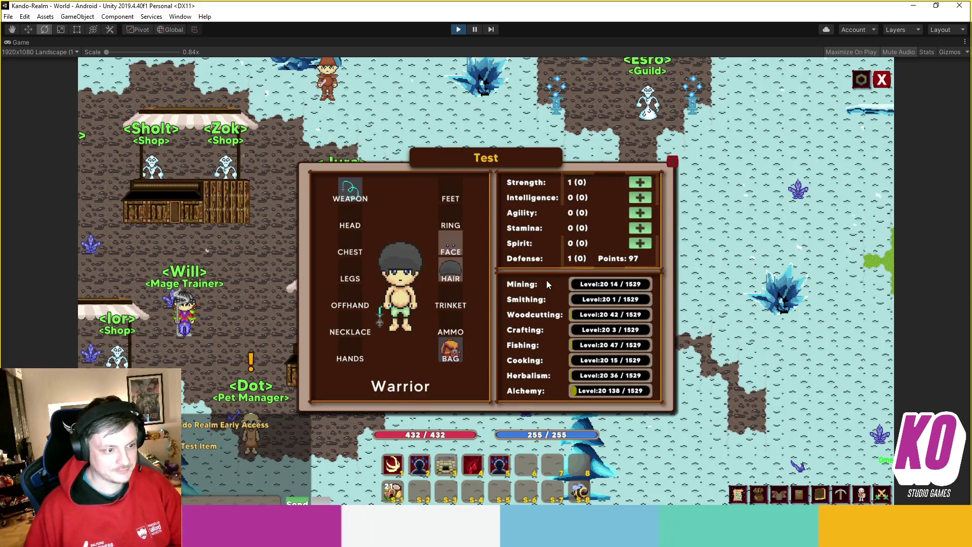
key("q")
key("q")
key("c")
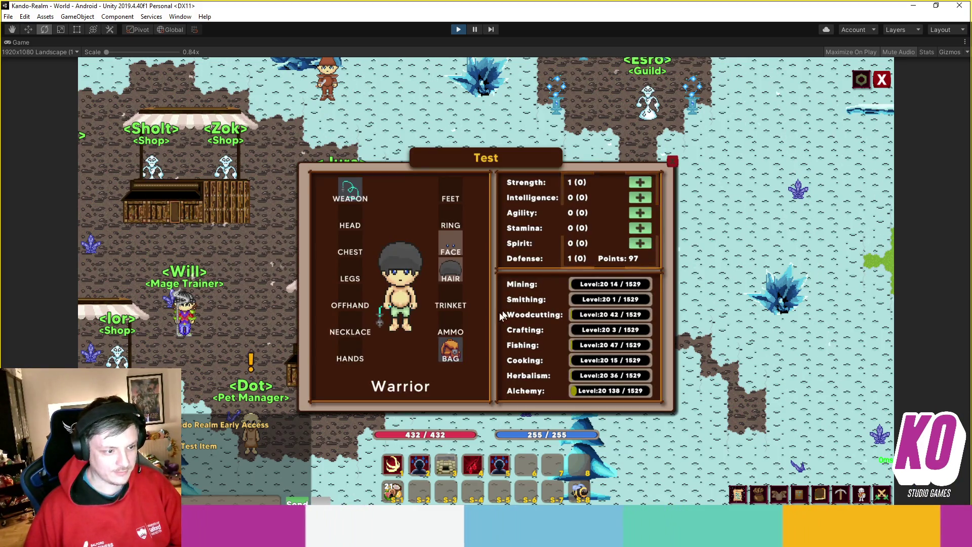
key("c")
- Open Uxe's Market beside the inventory and list the Test Item for sale
left_click(540, 252)
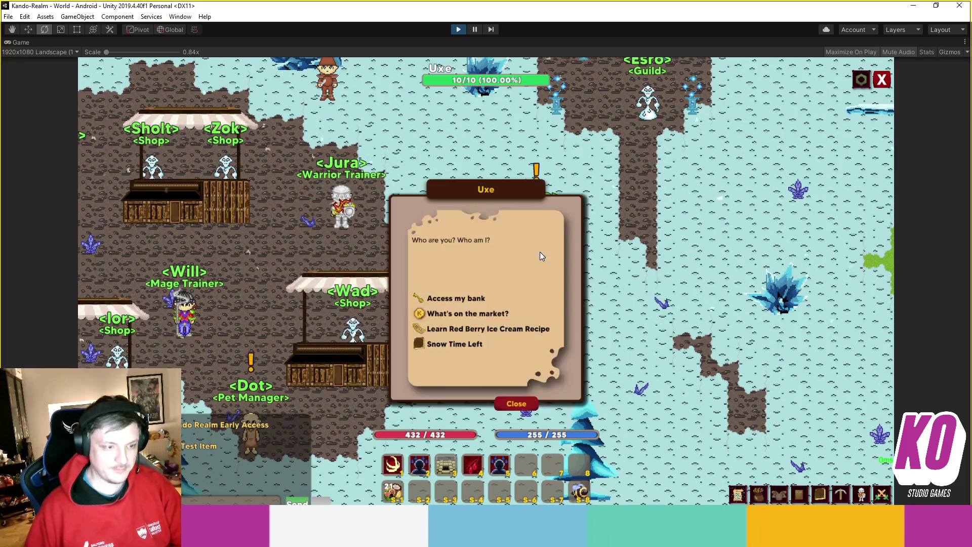
left_click(494, 312)
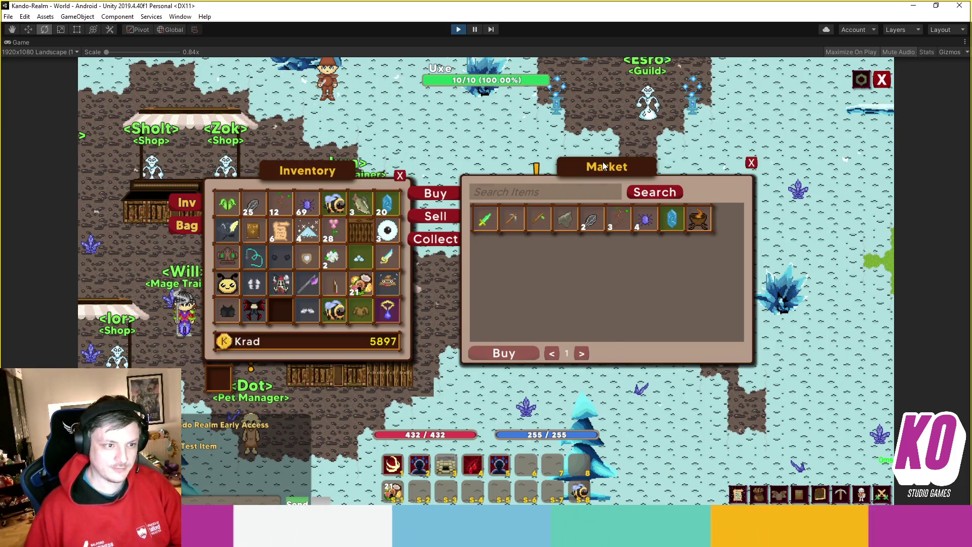
left_click_drag(515, 246, 569, 254)
left_click_drag(320, 179, 235, 181)
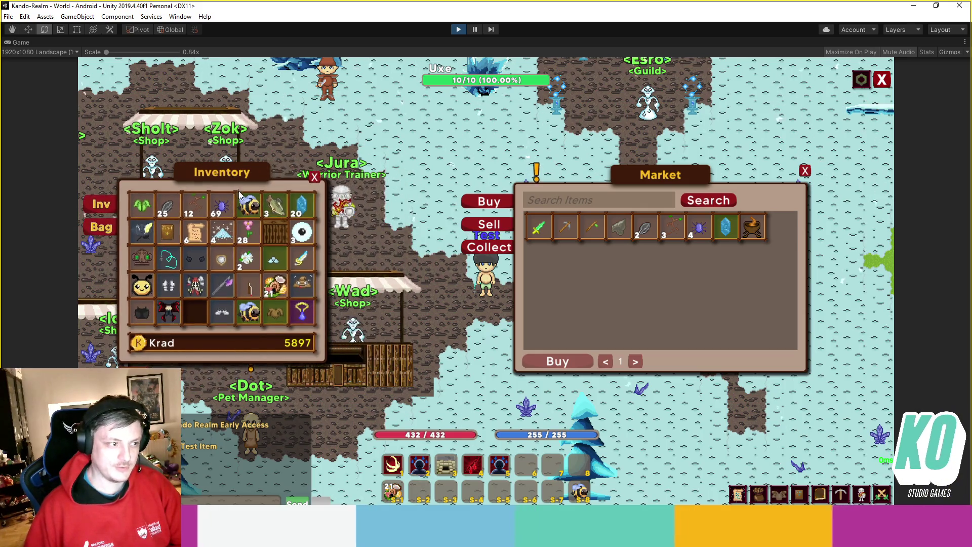
mouse_move(241, 193)
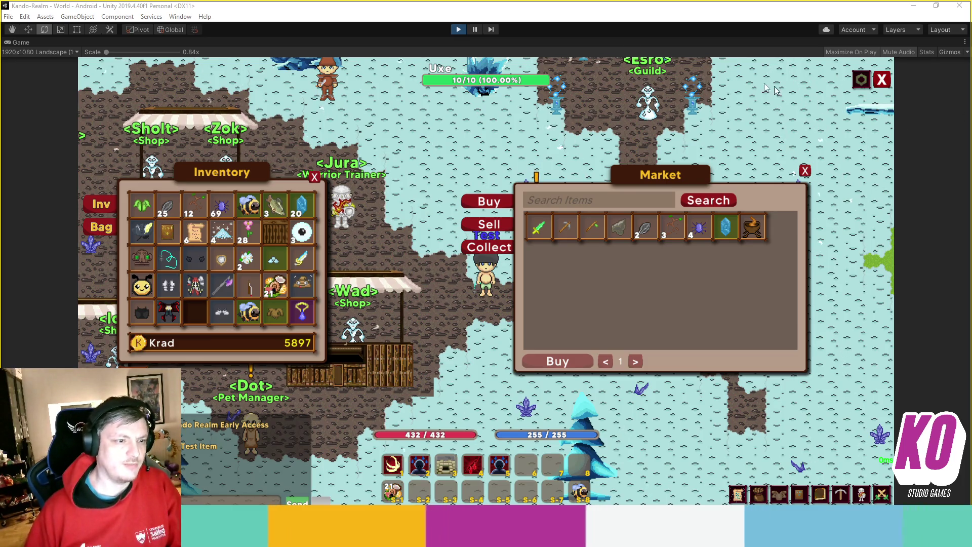
left_click(458, 30)
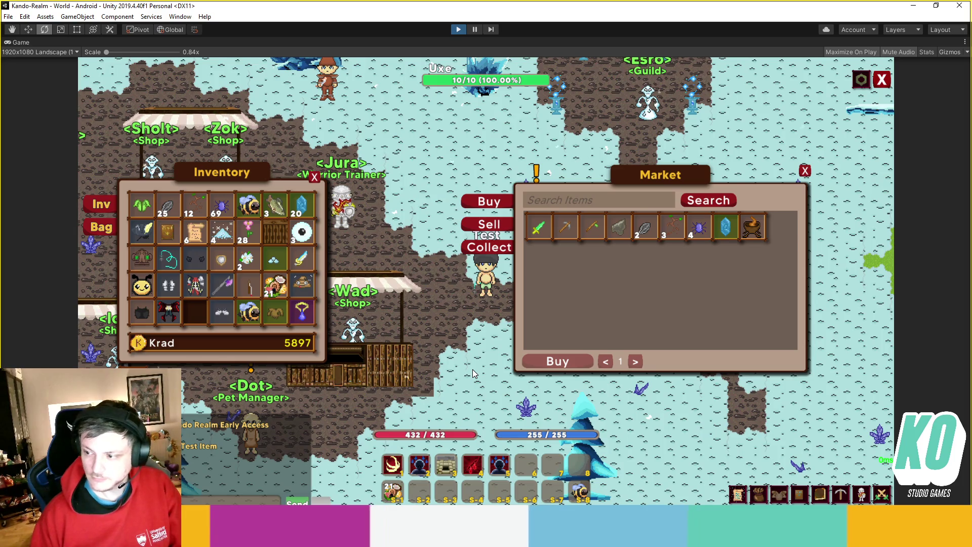
- Exit Play mode with Ctrl+P to return to the editing workspace
key("ctrl+p")
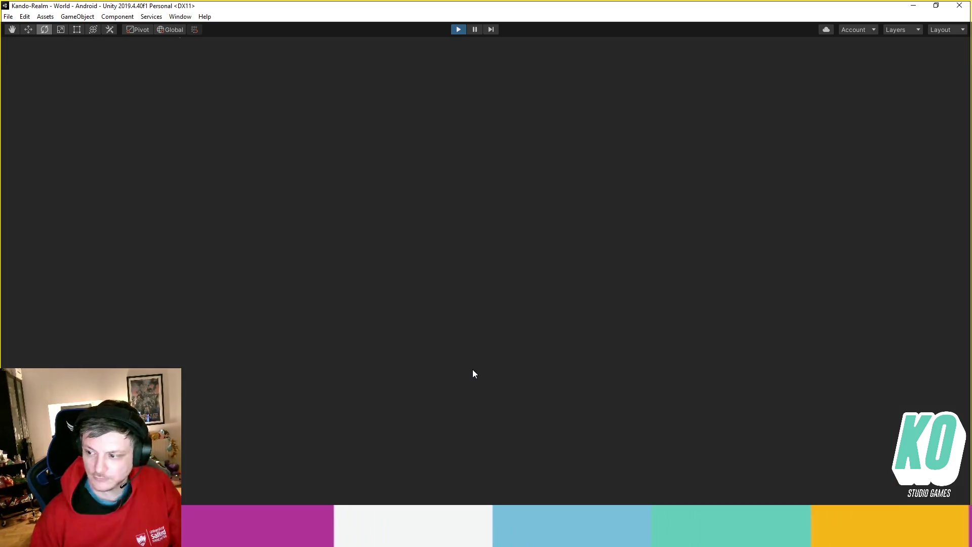
left_click(499, 394)
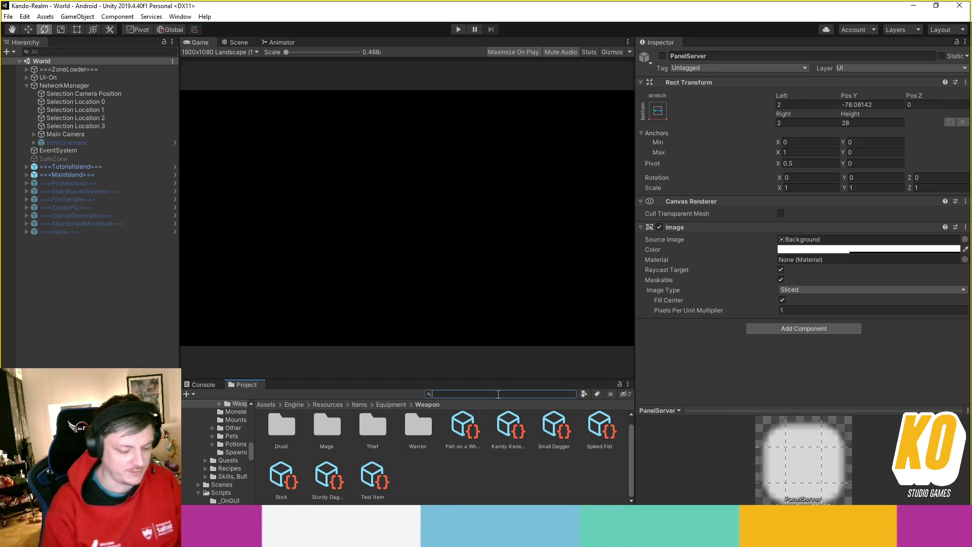
type("druid")
- Open the Brilliant Mind skill asset from the 'brilliant' search in the Inspector
key("BackSpace")
key("BackSpace")
key("BackSpace")
type("brilliant")
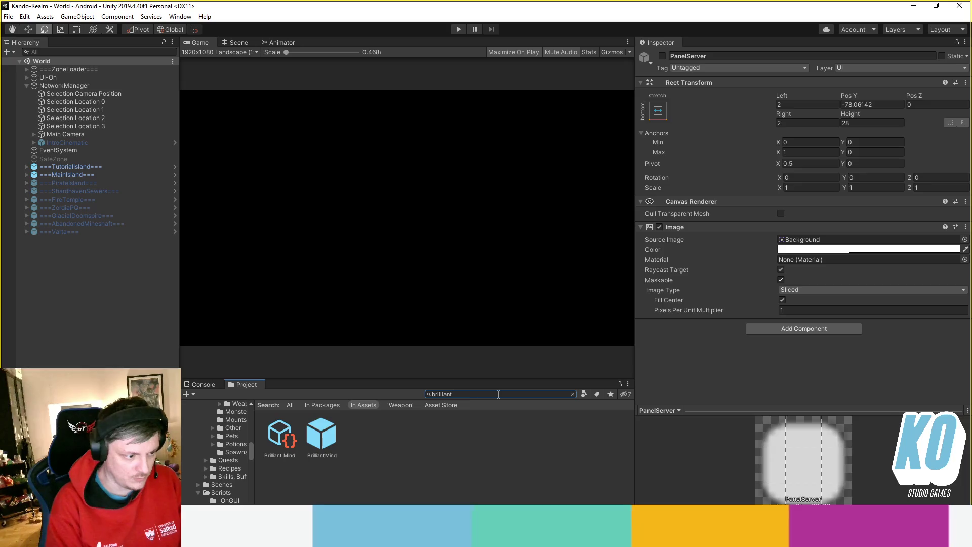
left_click(279, 438)
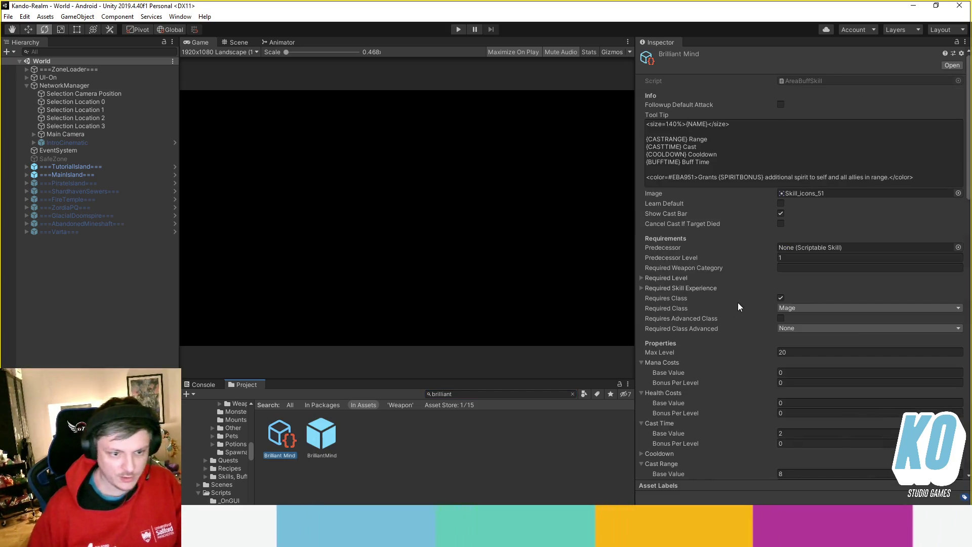
scroll(739, 303, "down", 5)
scroll(721, 314, "down", 2)
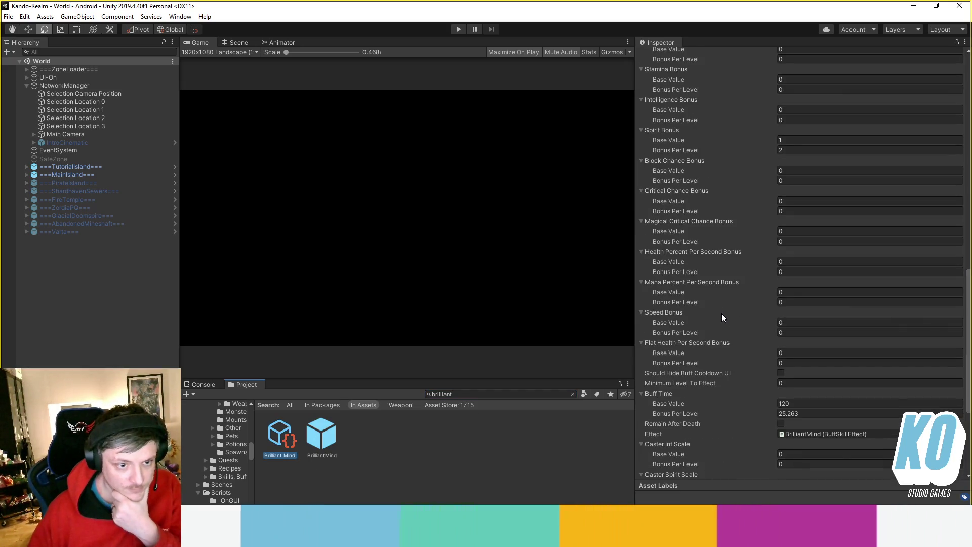
scroll(721, 313, "down", 1)
scroll(726, 299, "down", 8)
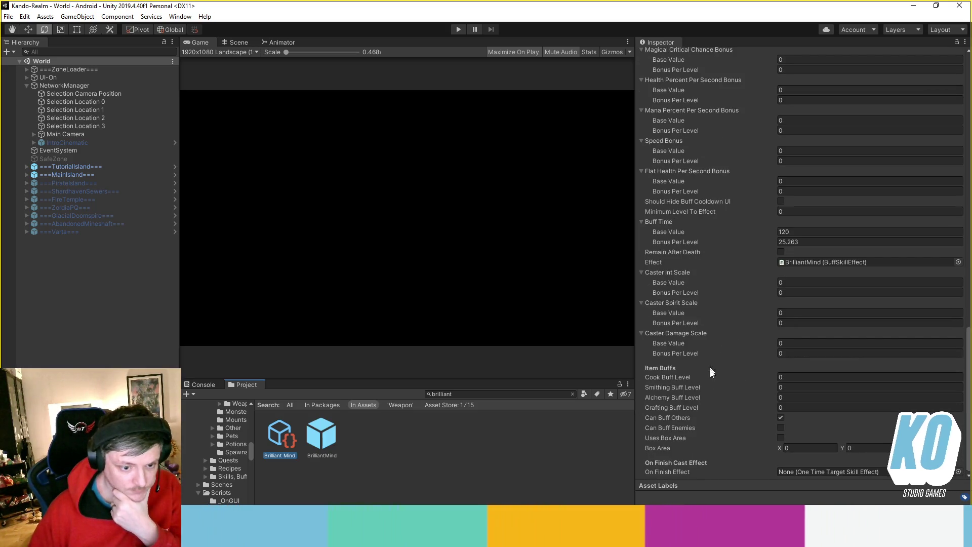
scroll(698, 366, "up", 5)
scroll(698, 366, "up", 8)
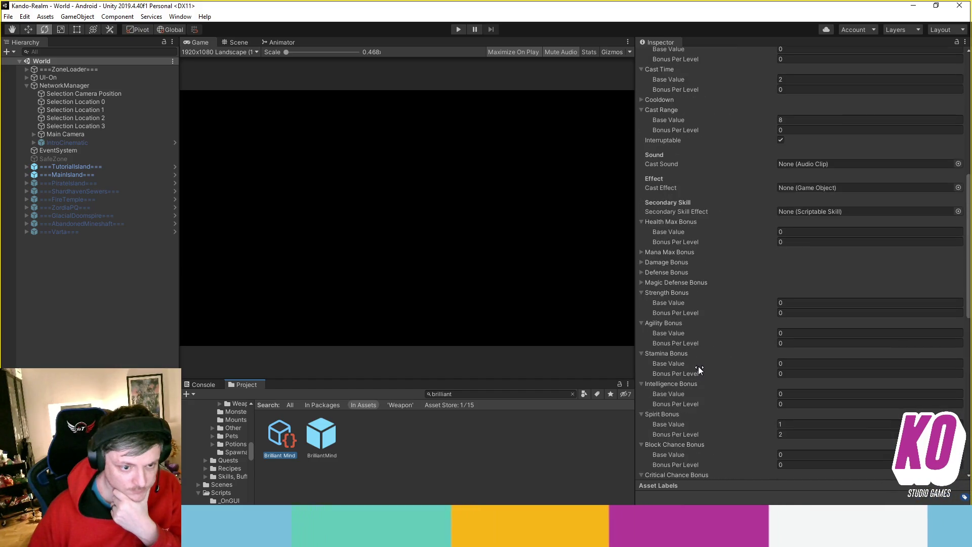
scroll(698, 367, "up", 3)
scroll(697, 366, "up", 2)
scroll(698, 373, "down", 2)
- Expand the Mana Max, Magic Defense, Defense and Damage Bonus sections, then scroll back to Cooldown
left_click(679, 343)
scroll(678, 343, "down", 3)
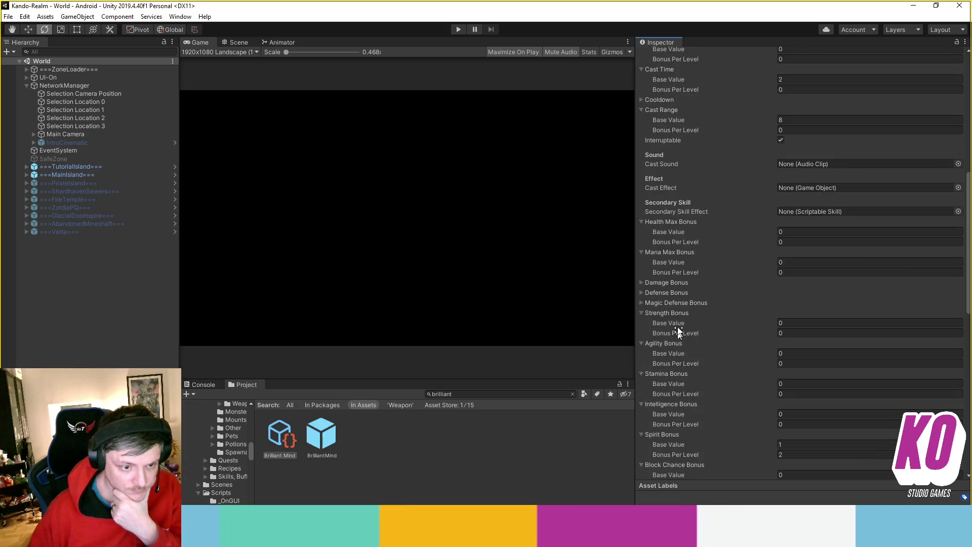
left_click(643, 302)
left_click(642, 292)
left_click(640, 282)
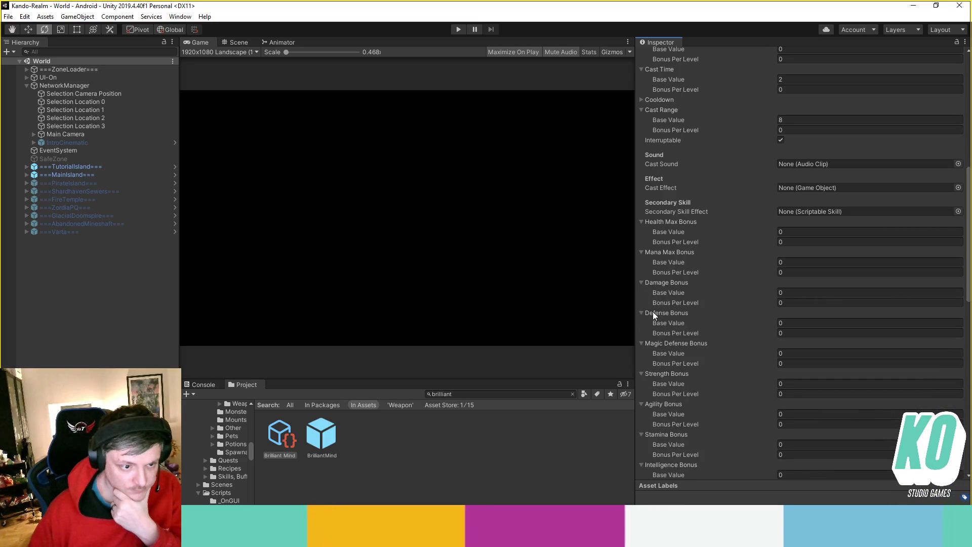
scroll(674, 327, "up", 5)
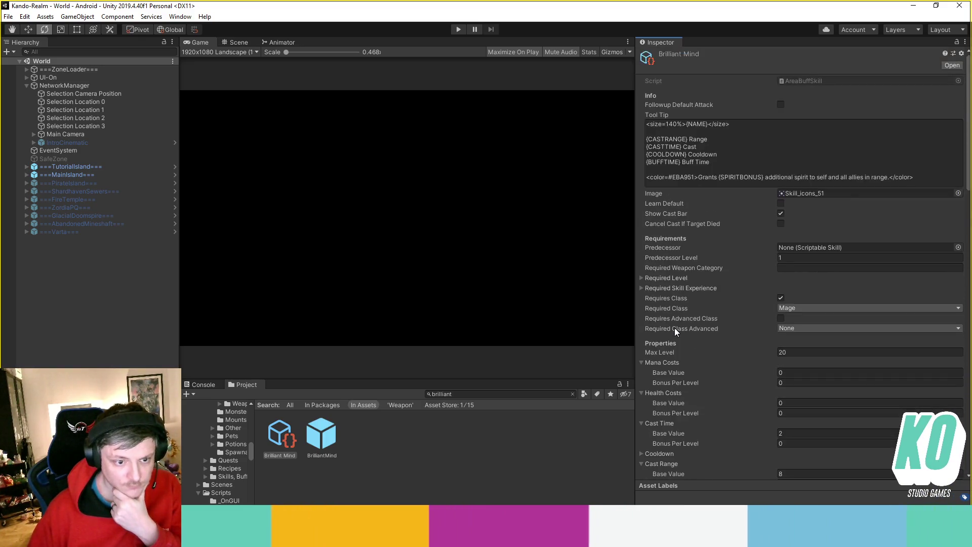
scroll(680, 335, "up", 3)
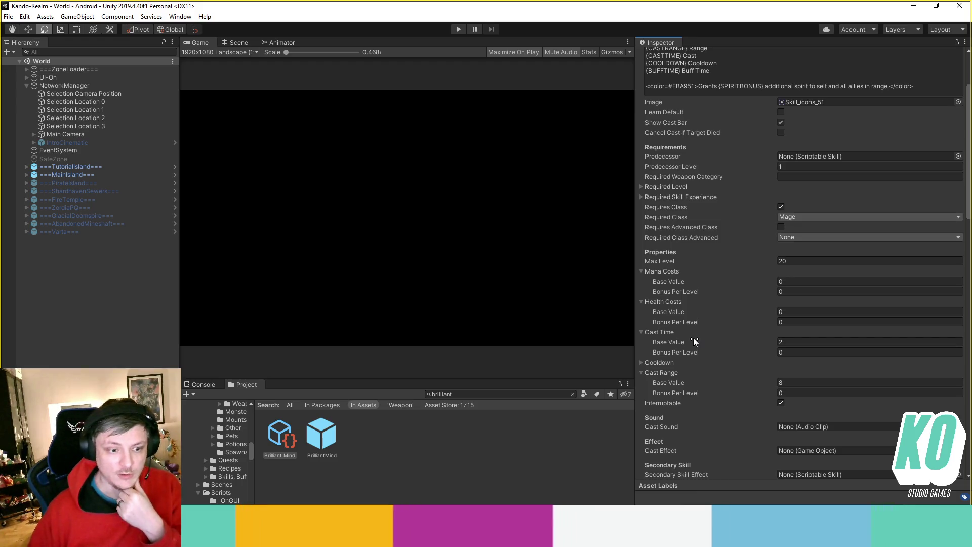
left_click(661, 363)
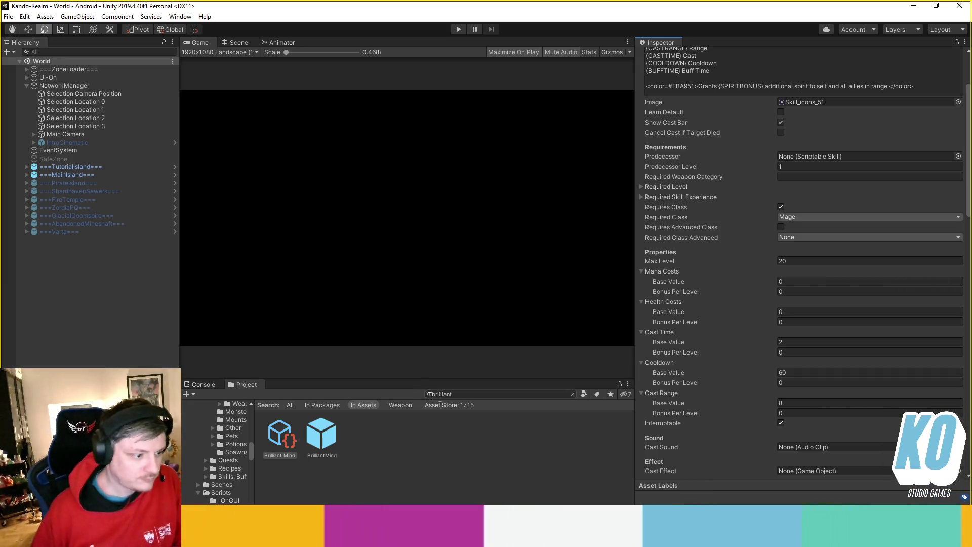
- Select Brilliant Mind and clear the search to reveal its PlayerClasses/Mage folder
left_click(285, 436)
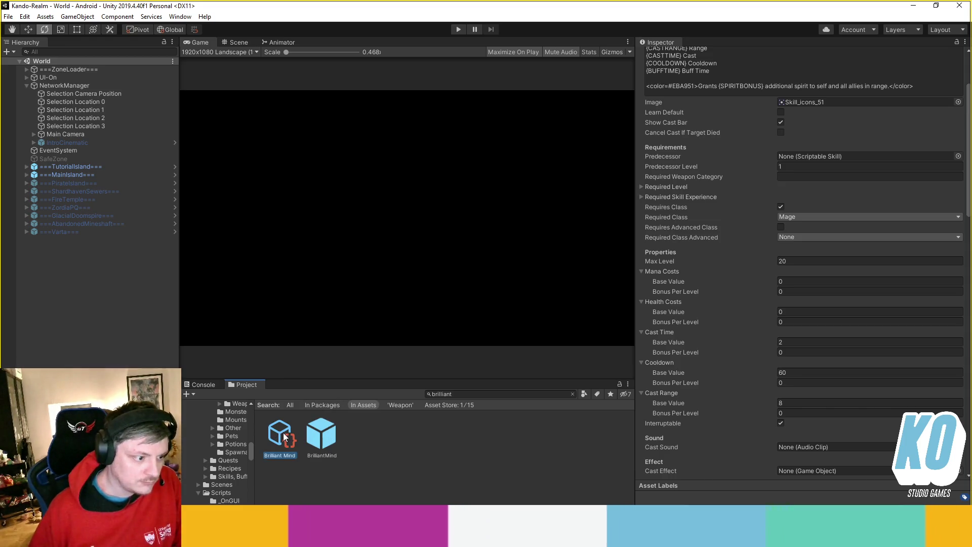
left_click(573, 394)
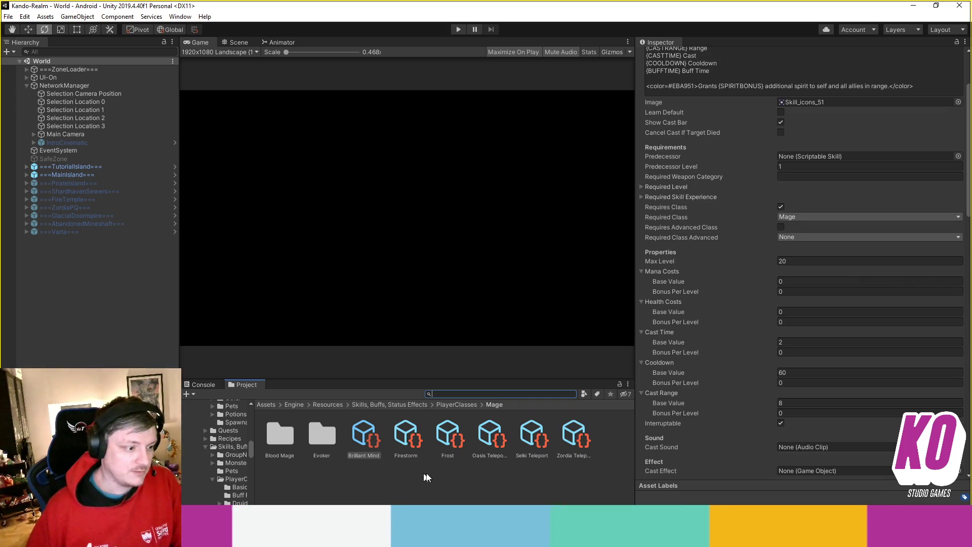
- Go up to PlayerClasses, open the Druid folder, and select the Invigorate skill
key("Escape")
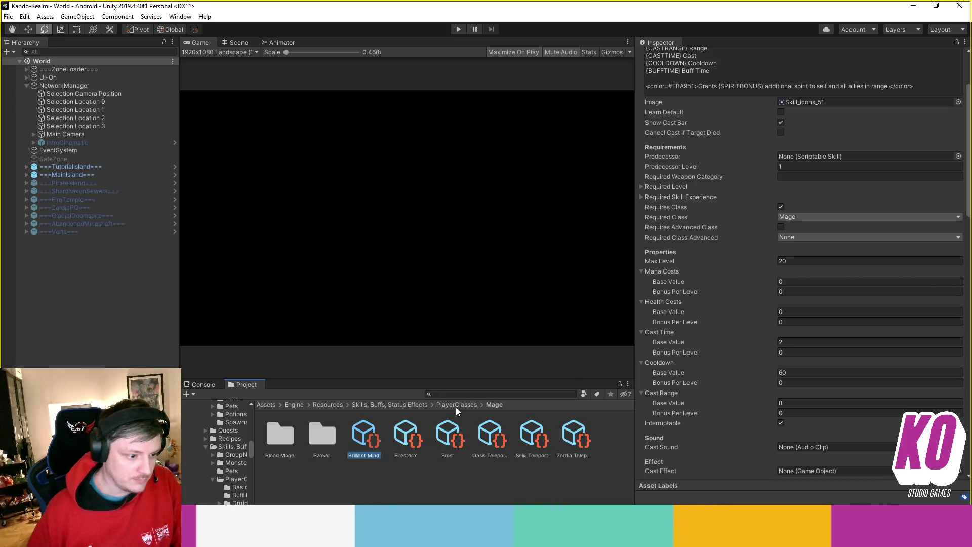
left_click(476, 470)
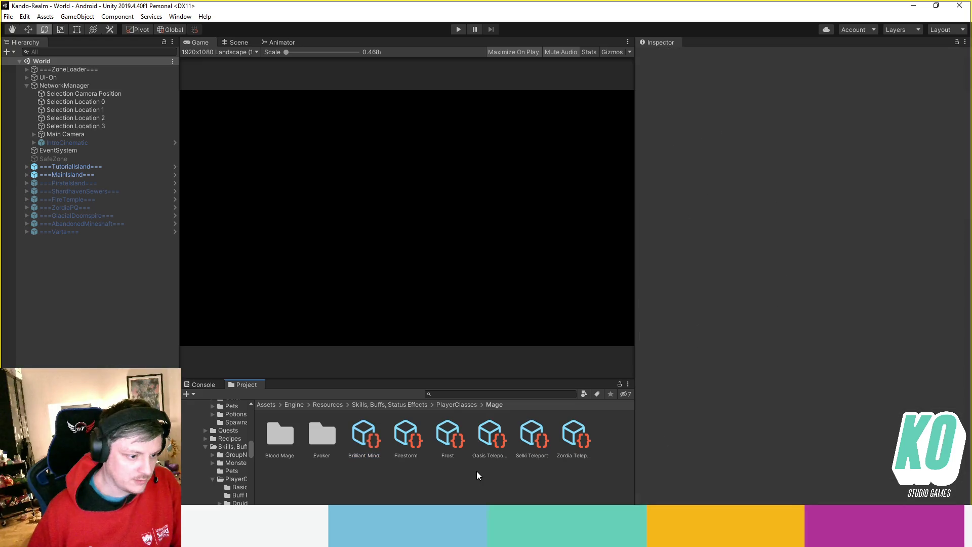
left_click(458, 405)
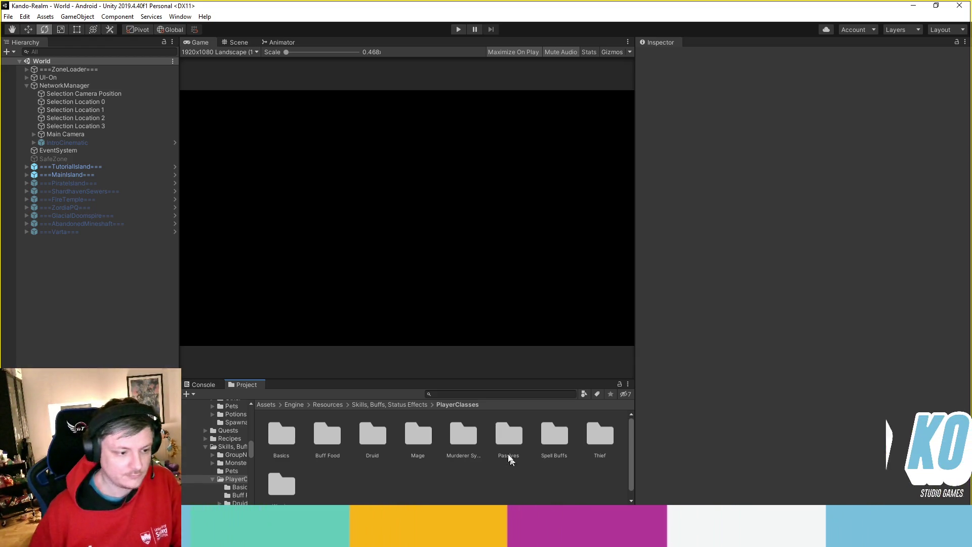
left_click(373, 435)
double_click(375, 435)
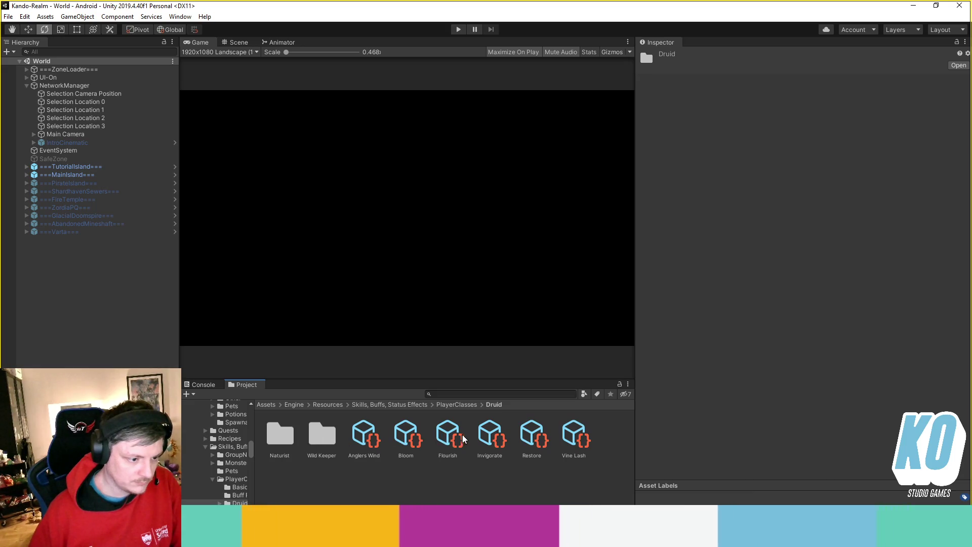
left_click(499, 435)
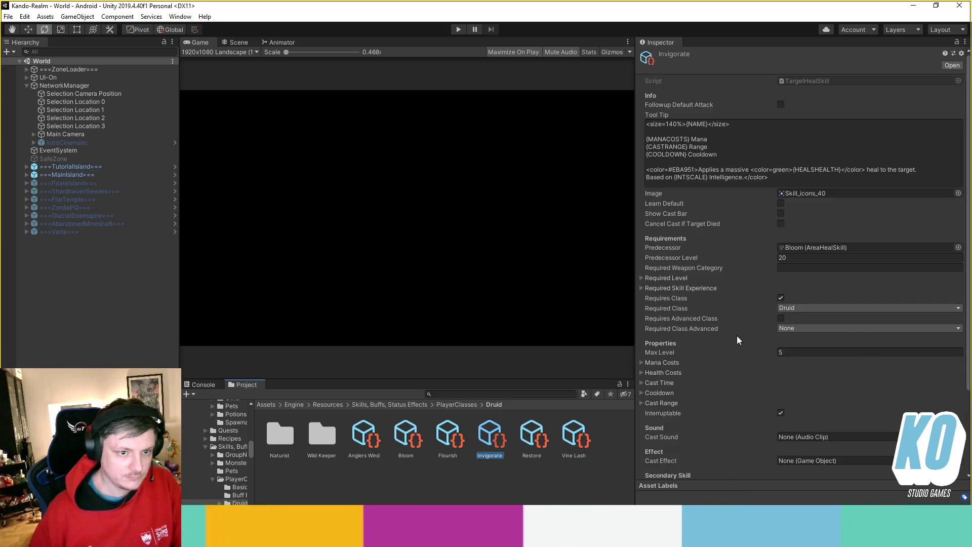
- Review Invigorate's Mana Costs, Health Costs and Cast Time sections
scroll(760, 345, "down", 5)
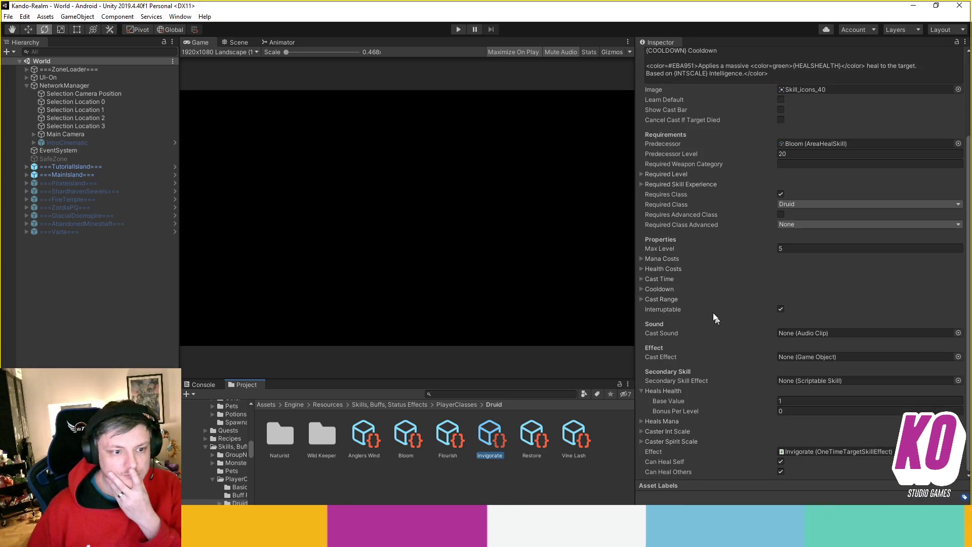
left_click(668, 258)
left_click(670, 258)
left_click(669, 269)
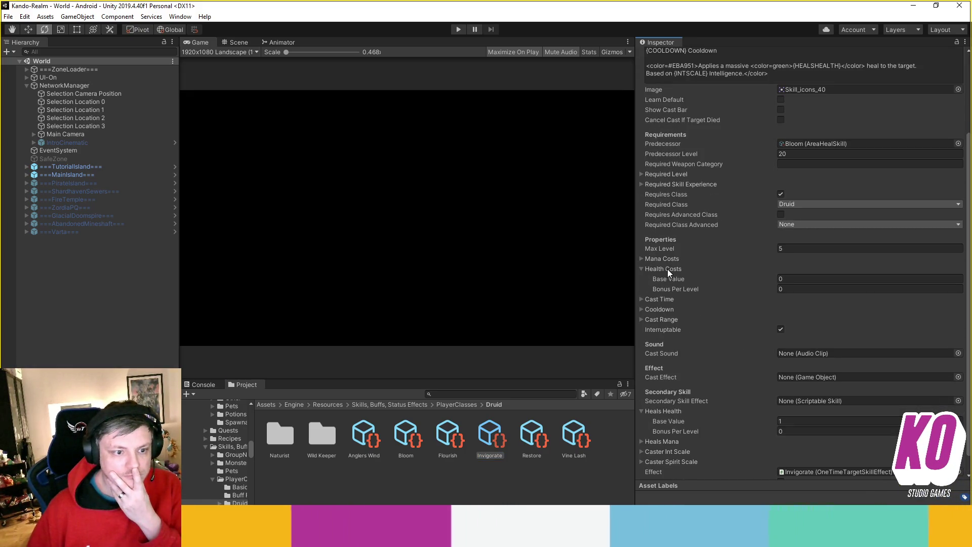
left_click(667, 268)
left_click(664, 280)
left_click(664, 281)
- Review Invigorate's Cooldown and Cast Range, collapse Heals Health, then deselect the asset
left_click(663, 287)
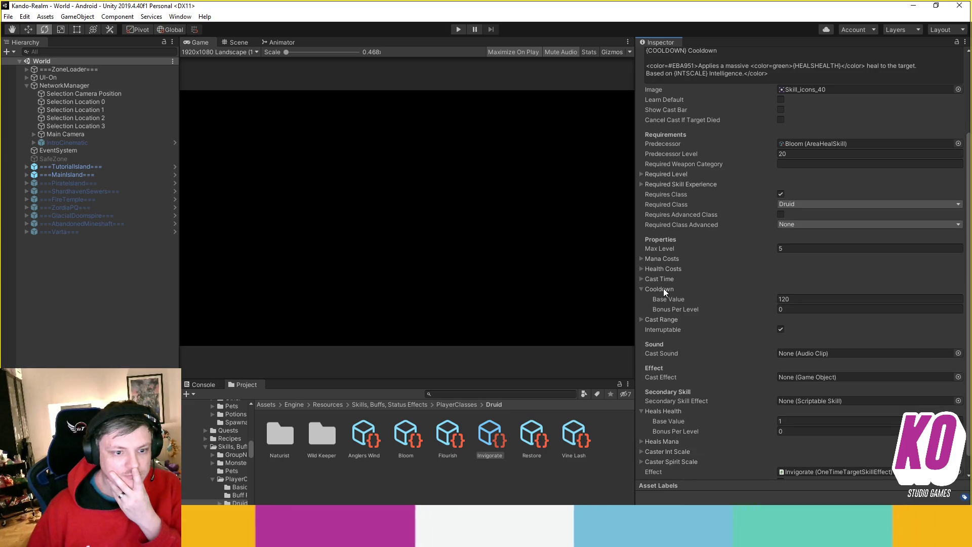
left_click(663, 287)
left_click(661, 299)
left_click(658, 291)
left_click(658, 290)
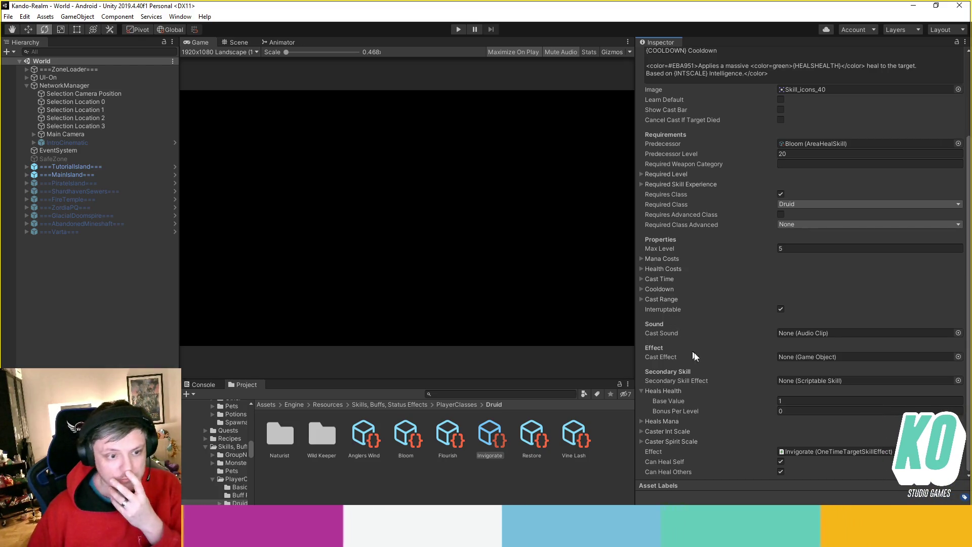
left_click(677, 388)
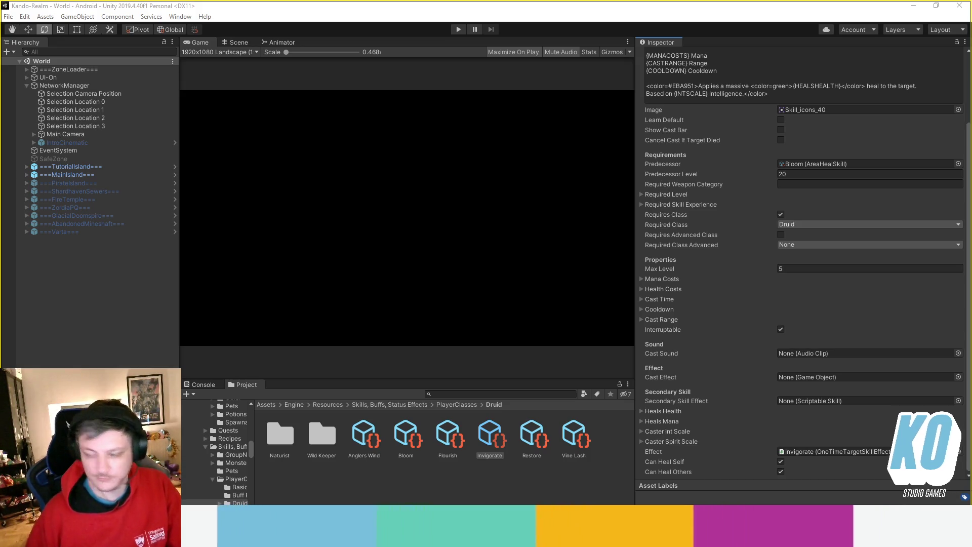
left_click(467, 494)
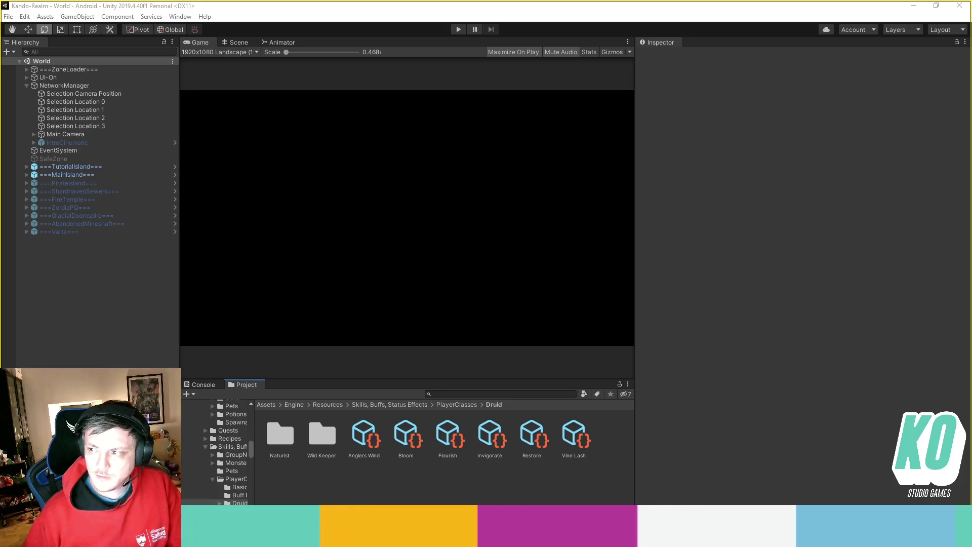
left_click(827, 439)
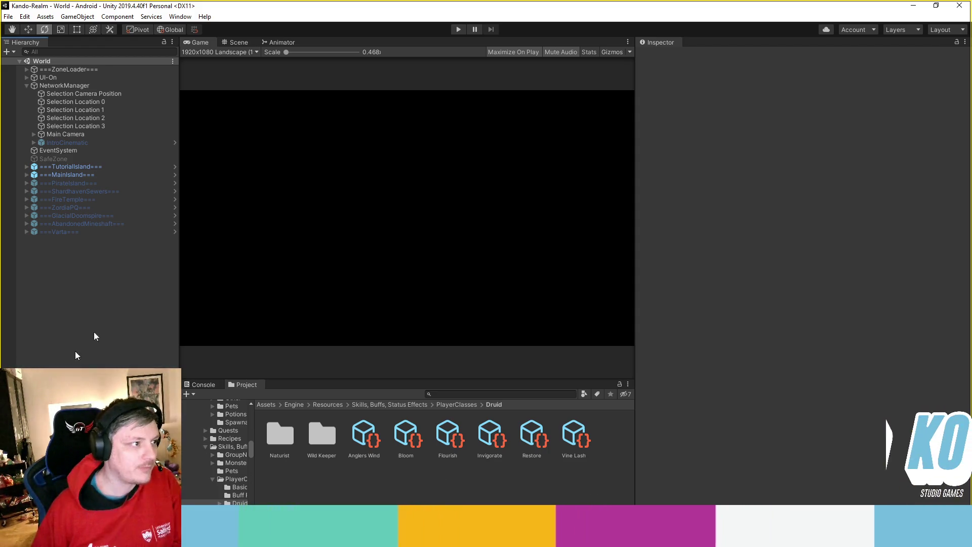
left_click(26, 85)
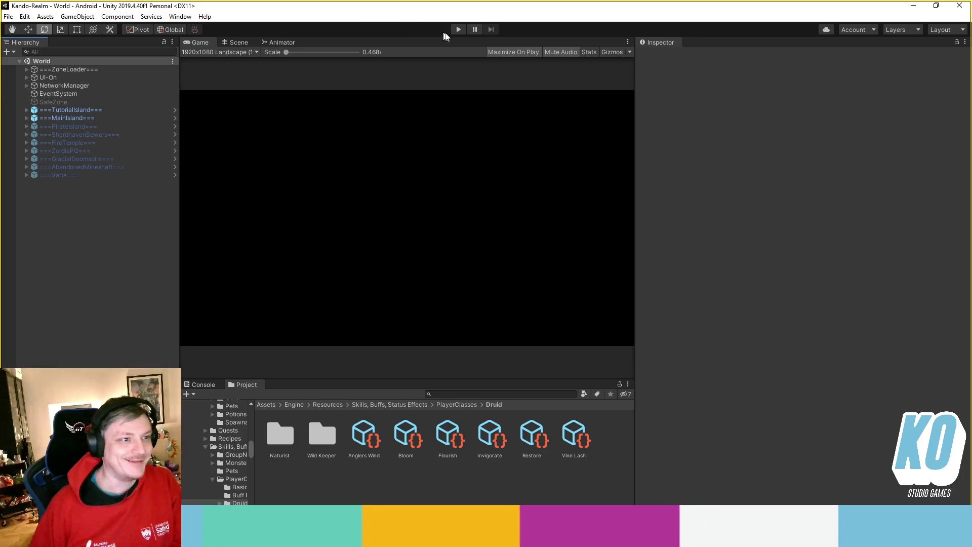
- Toggle the game's Play mode from the toolbar
left_click(761, 342)
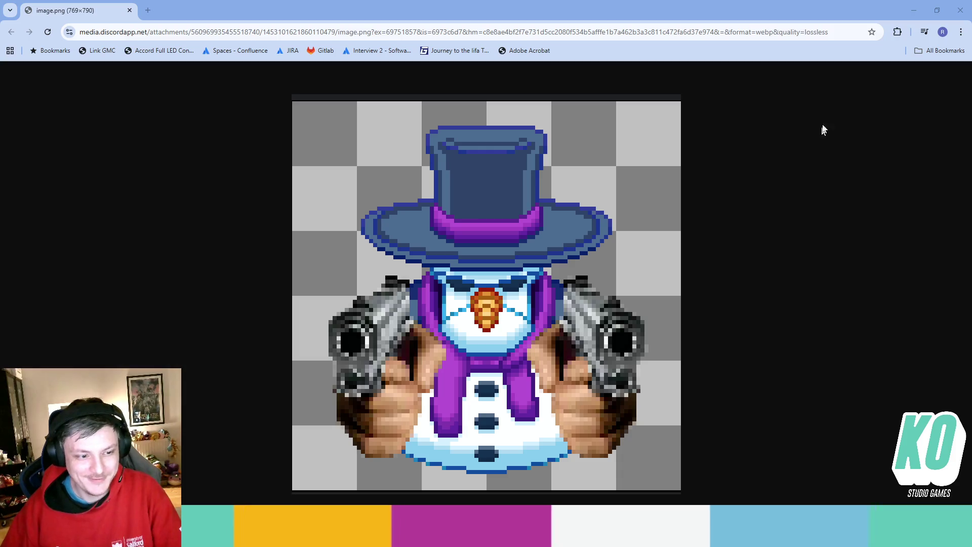
- Close the Chrome window showing the snowman sprite image to return to Unity
left_click(955, 15)
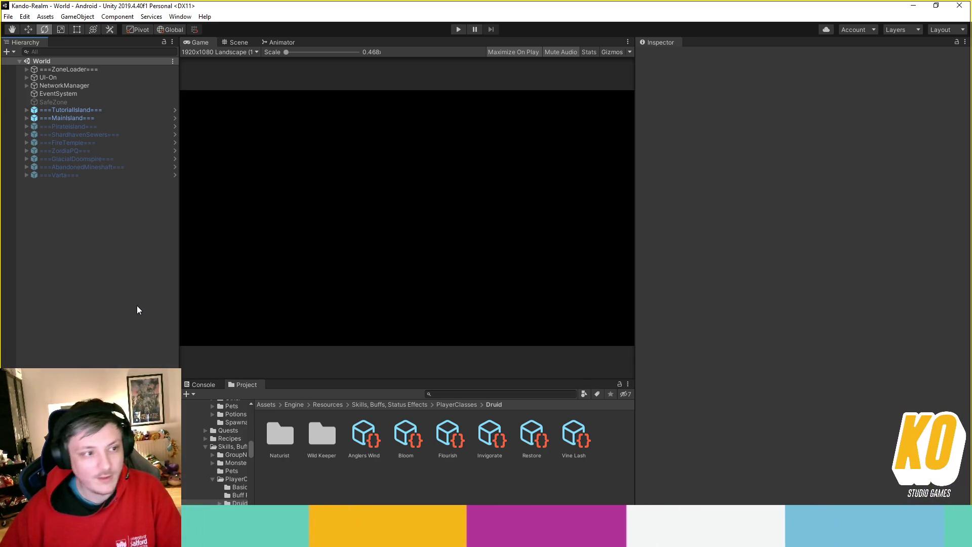
- Enter Play mode to launch the Kando Realm login screen with its server list
left_click(458, 29)
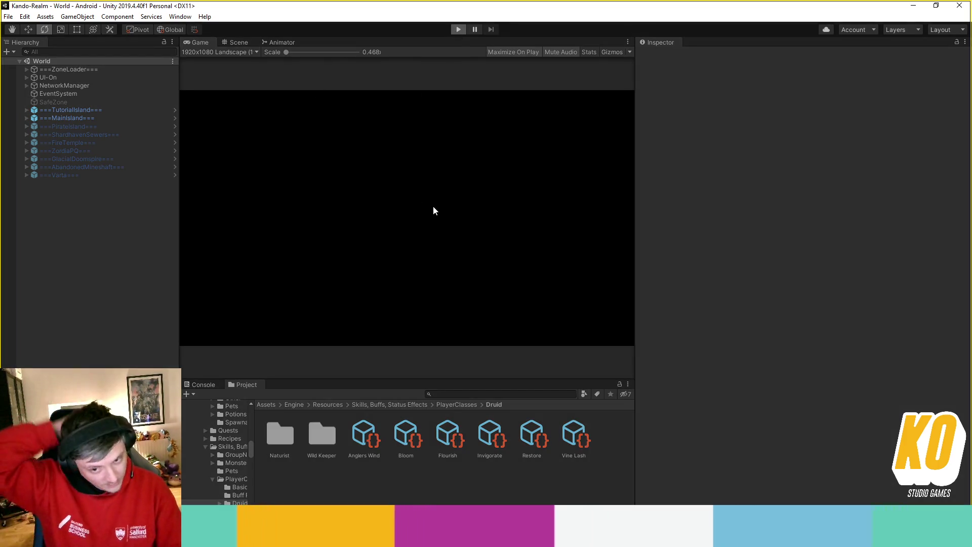